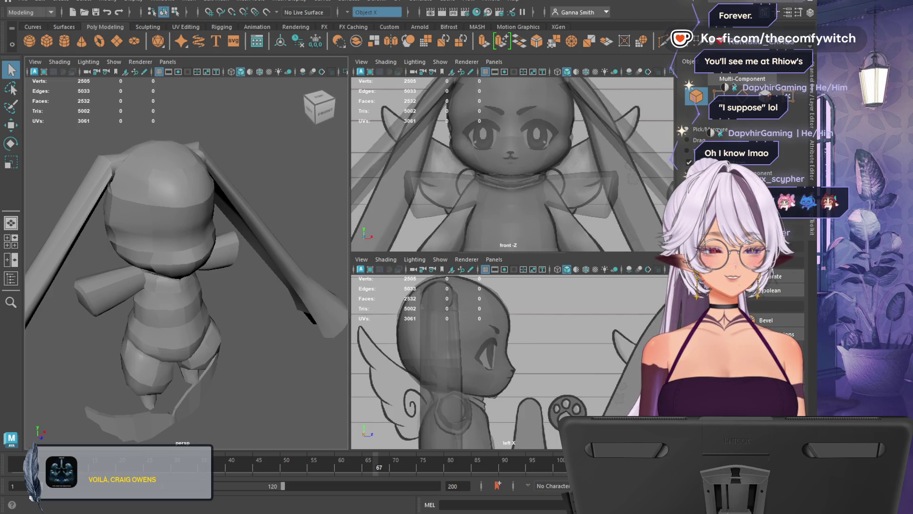
# Return to object selection and widen the persp panel so it dwarfs the front and side views
pyautogui.press('q')
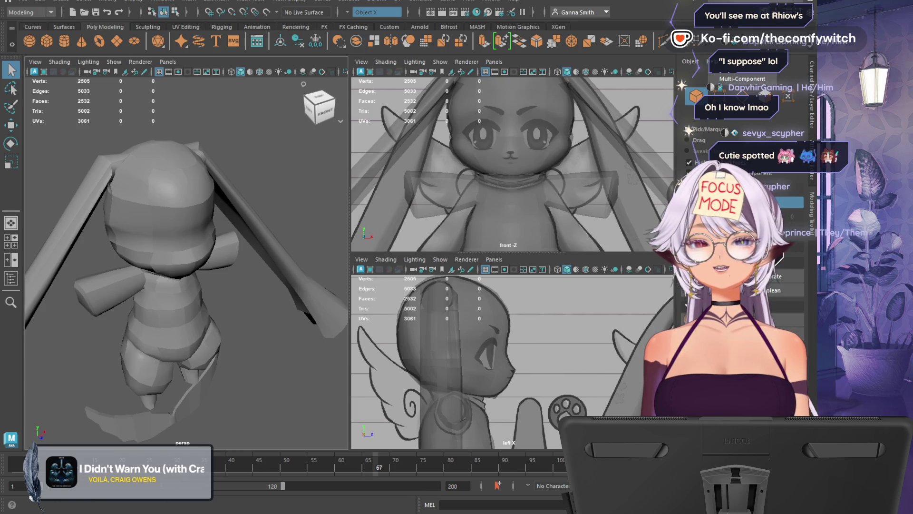
pyautogui.moveTo(350, 229); pyautogui.dragTo(486, 228)
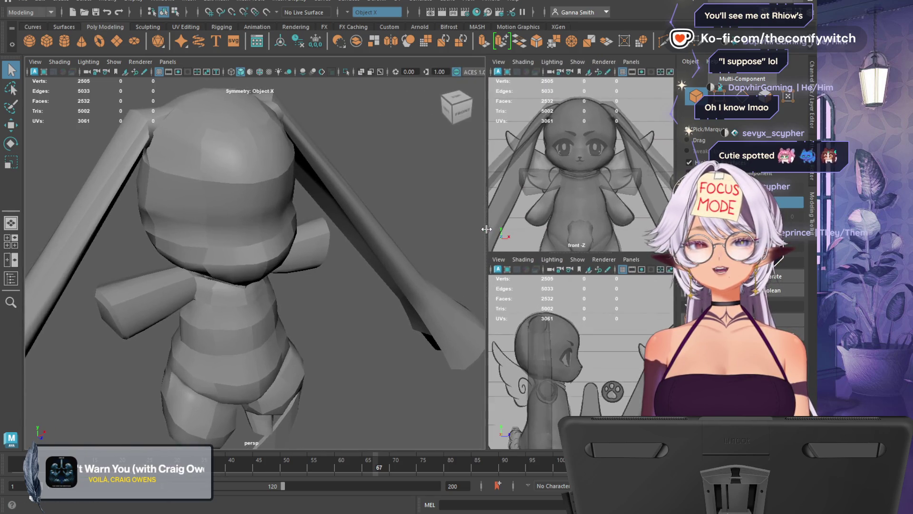
pyautogui.click(196, 275)
pyautogui.moveTo(405, 351)
pyautogui.keyDown('alt'); pyautogui.mouseDown()
pyautogui.moveTo(347, 322)
pyautogui.moveTo(352, 287)
pyautogui.moveTo(342, 313)
pyautogui.mouseUp(); pyautogui.keyUp('alt')
pyautogui.moveTo(341, 313)
pyautogui.keyDown('alt'); pyautogui.mouseDown(button='middle')
pyautogui.moveTo(338, 295)
pyautogui.moveTo(420, 327)
pyautogui.mouseUp(button='middle'); pyautogui.keyUp('alt')
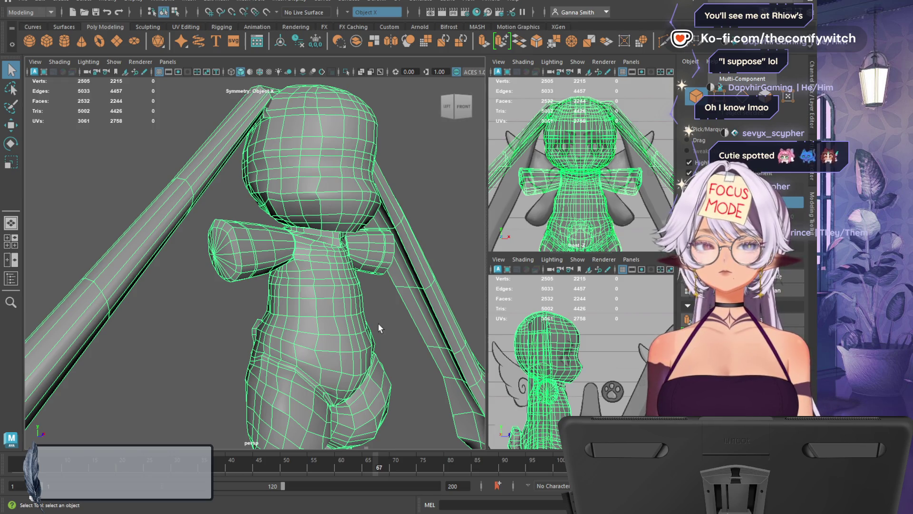
pyautogui.scroll(3, 326, 186)
pyautogui.scroll(-3, 355, 234)
pyautogui.click(410, 168)
pyautogui.moveTo(410, 168)
pyautogui.keyDown('alt'); pyautogui.mouseDown()
pyautogui.moveTo(406, 339)
pyautogui.moveTo(383, 362)
pyautogui.moveTo(371, 347)
pyautogui.moveTo(352, 359)
pyautogui.moveTo(388, 360)
pyautogui.moveTo(376, 354)
pyautogui.mouseUp(); pyautogui.keyUp('alt')
pyautogui.click(261, 222)
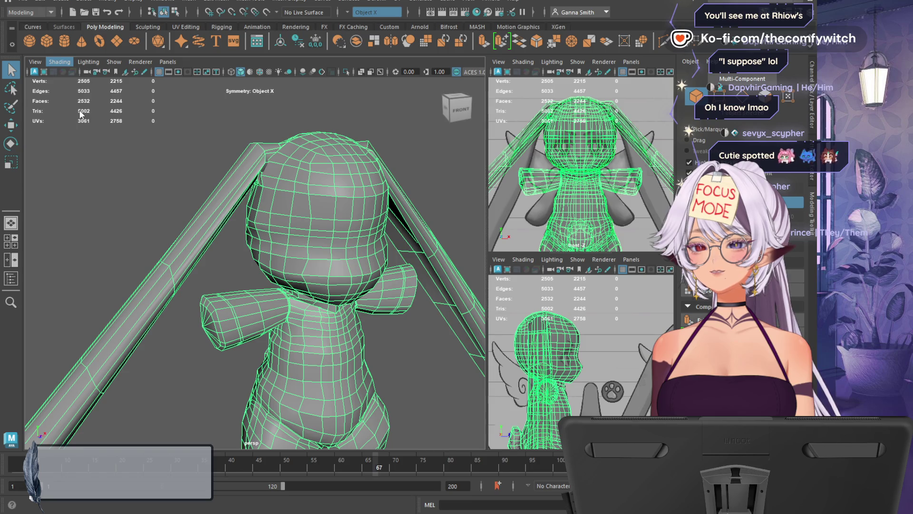
pyautogui.click(242, 244)
pyautogui.moveTo(249, 260)
pyautogui.keyDown('alt'); pyautogui.mouseDown()
pyautogui.moveTo(159, 247)
pyautogui.moveTo(268, 256)
pyautogui.mouseUp(); pyautogui.keyUp('alt')
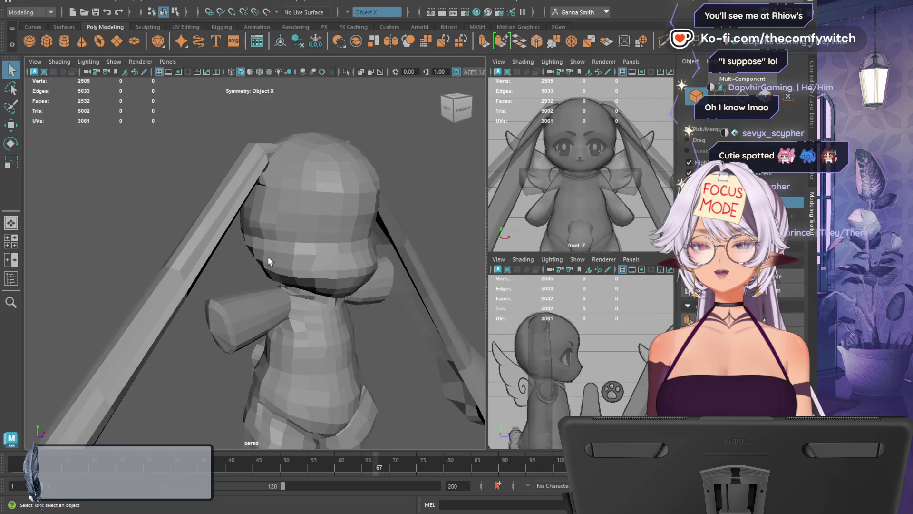
pyautogui.scroll(5, 267, 256)
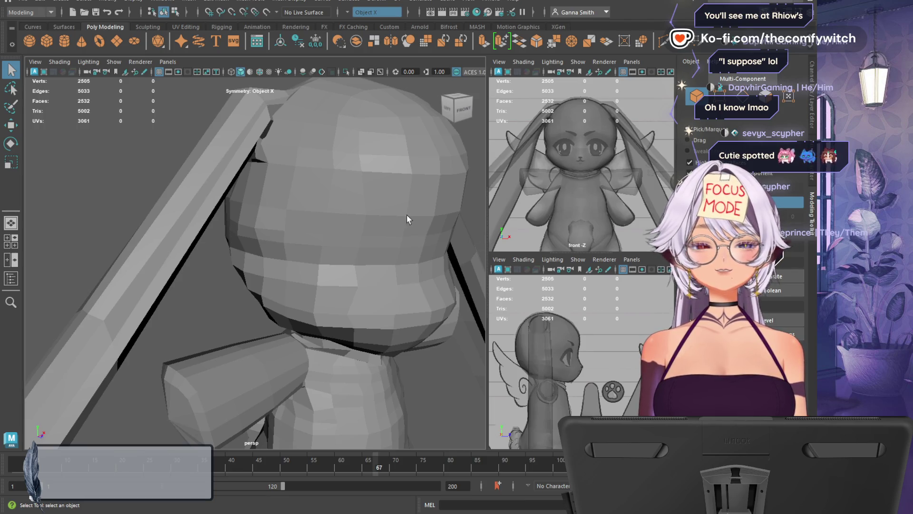
pyautogui.keyDown('alt'); pyautogui.moveTo(223, 322); pyautogui.dragTo(240, 309); pyautogui.keyUp('alt')
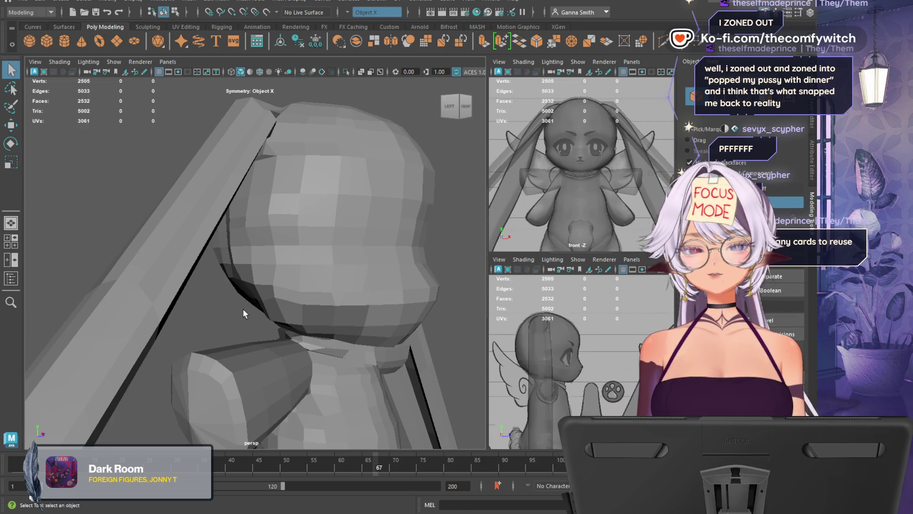
pyautogui.click(292, 247)
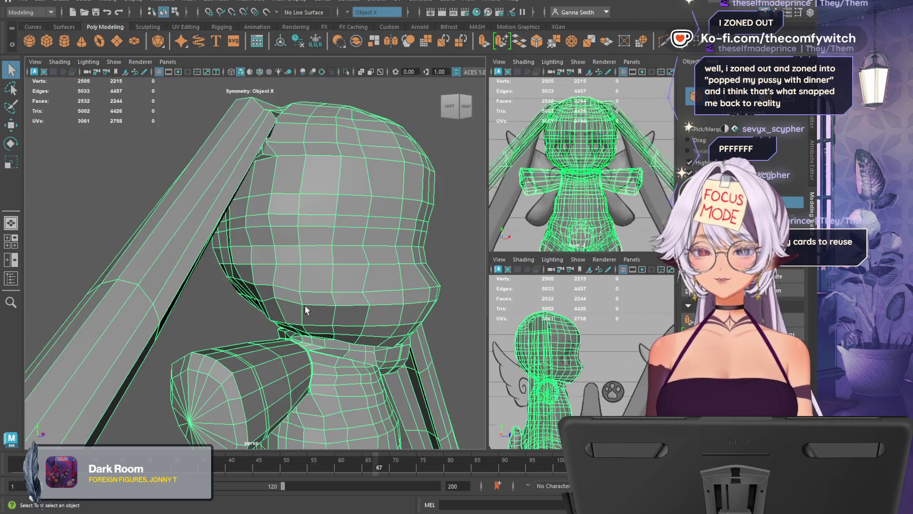
# In edge mode, select the jaw edge where head meets neck and lower it slightly
pyautogui.moveTo(304, 296)
pyautogui.keyDown('alt'); pyautogui.mouseDown()
pyautogui.moveTo(326, 317)
pyautogui.moveTo(349, 318)
pyautogui.moveTo(321, 325)
pyautogui.mouseUp(); pyautogui.keyUp('alt')
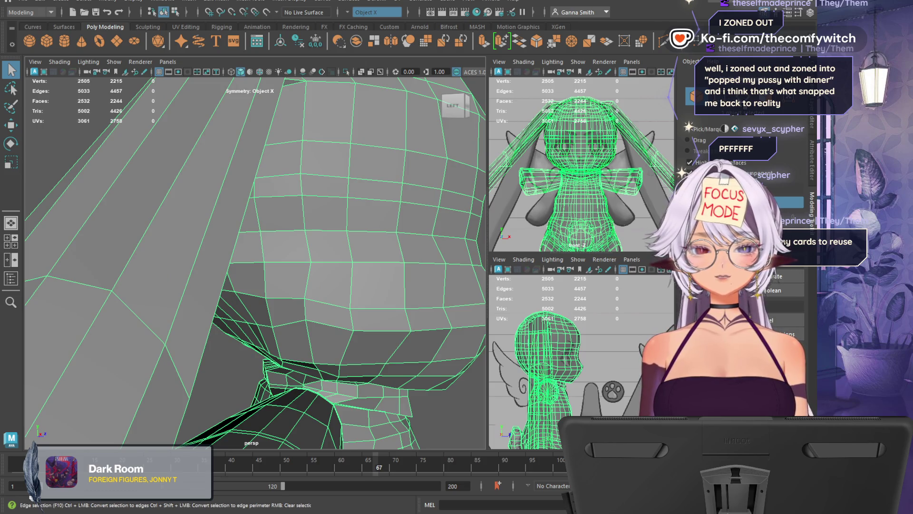
pyautogui.press('F10')
pyautogui.click(304, 304)
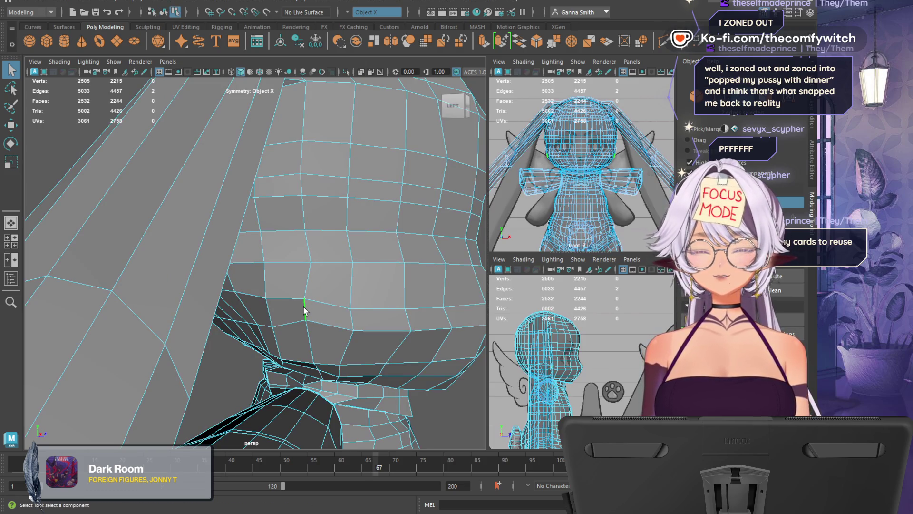
pyautogui.press('w')
pyautogui.click(304, 309)
pyautogui.moveTo(305, 261)
pyautogui.mouseDown()
pyautogui.moveTo(304, 275)
pyautogui.moveTo(371, 299)
pyautogui.moveTo(322, 301)
pyautogui.moveTo(333, 306)
pyautogui.mouseUp()
# Zoom in, view the head from the side and rotate the jaw edge to tilt it
pyautogui.scroll(3, 641, 169)
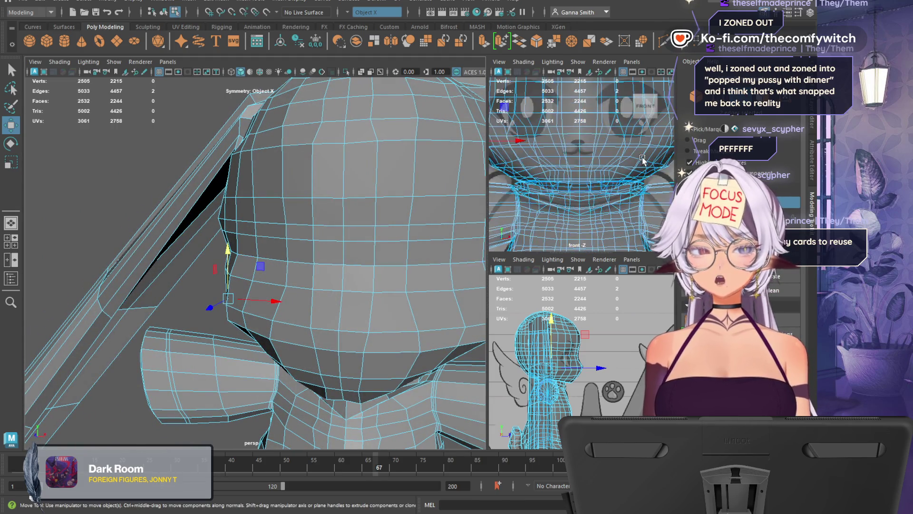
pyautogui.scroll(3, 618, 181)
pyautogui.scroll(5, 565, 381)
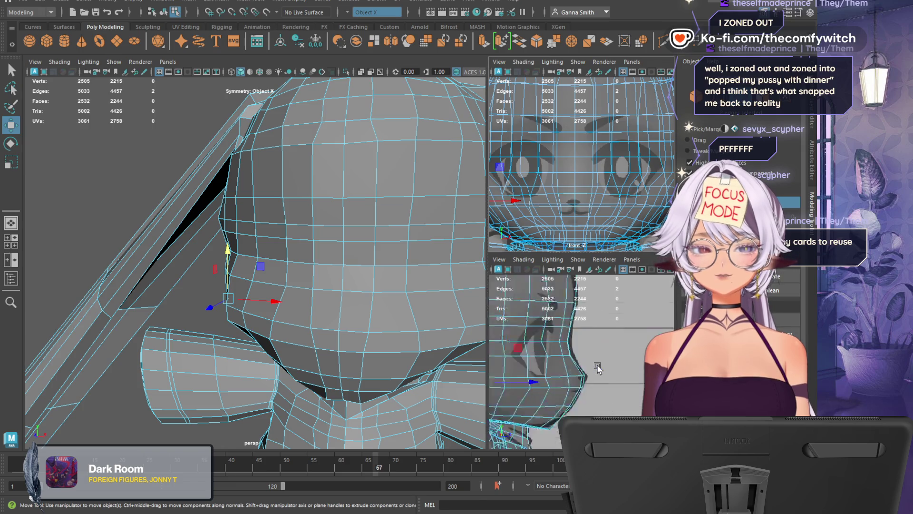
pyautogui.scroll(3, 618, 352)
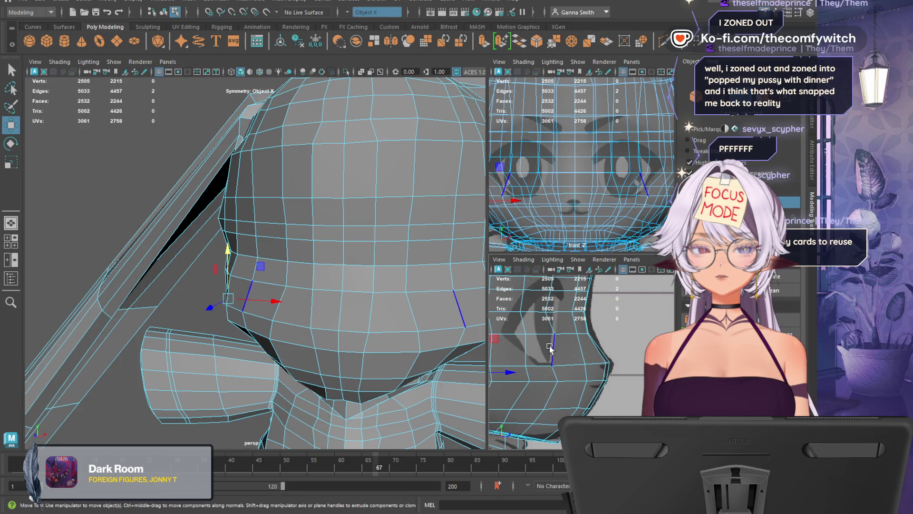
pyautogui.moveTo(286, 361)
pyautogui.keyDown('alt'); pyautogui.mouseDown()
pyautogui.moveTo(354, 367)
pyautogui.moveTo(329, 359)
pyautogui.mouseUp(); pyautogui.keyUp('alt')
pyautogui.press('e')
pyautogui.moveTo(375, 250); pyautogui.dragTo(389, 263)
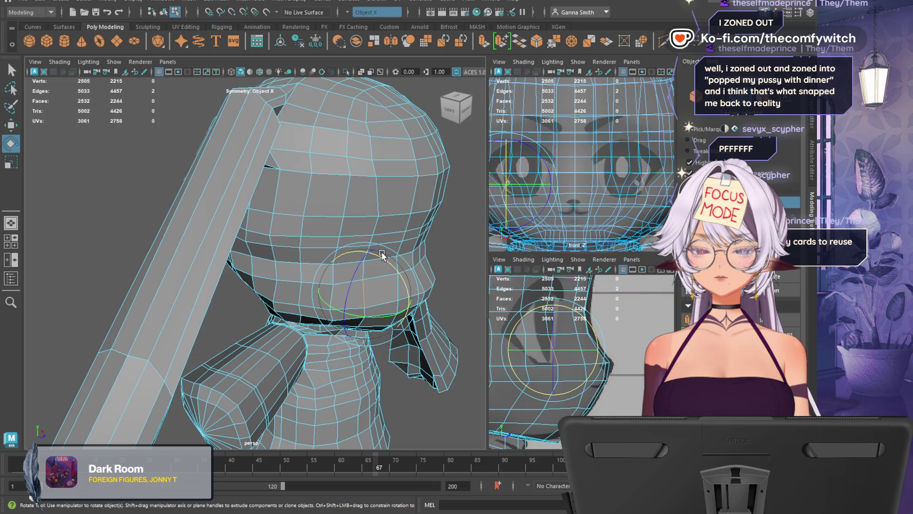
# Orbit to a front view of head and arms and select a vertex under the chin in vertex mode
pyautogui.moveTo(382, 255)
pyautogui.keyDown('alt'); pyautogui.mouseDown()
pyautogui.moveTo(408, 277)
pyautogui.moveTo(356, 267)
pyautogui.mouseUp(); pyautogui.keyUp('alt')
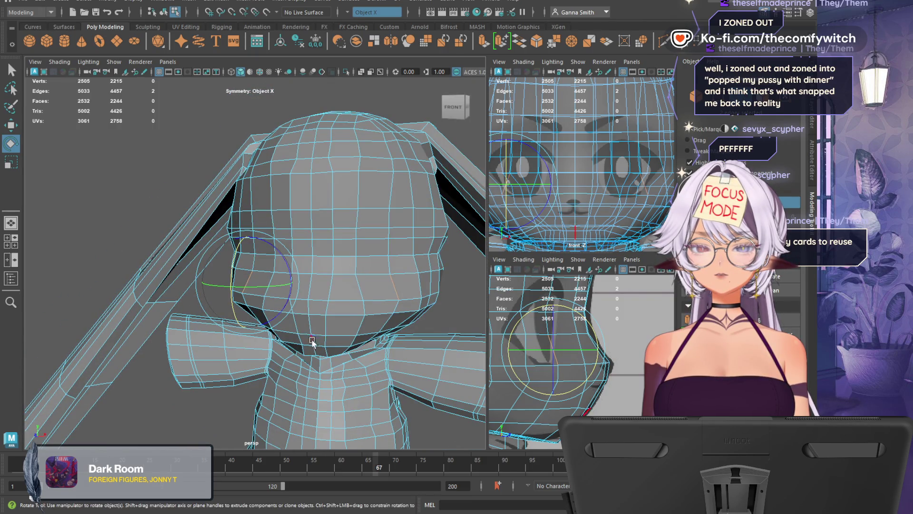
pyautogui.scroll(-3, 361, 309)
pyautogui.click(413, 295)
pyautogui.scroll(2, 411, 297)
pyautogui.moveTo(412, 298)
pyautogui.keyDown('alt'); pyautogui.mouseDown()
pyautogui.moveTo(381, 265)
pyautogui.moveTo(305, 254)
pyautogui.moveTo(367, 207)
pyautogui.moveTo(454, 233)
pyautogui.moveTo(394, 224)
pyautogui.moveTo(401, 253)
pyautogui.moveTo(401, 232)
pyautogui.moveTo(333, 275)
pyautogui.mouseUp(); pyautogui.keyUp('alt')
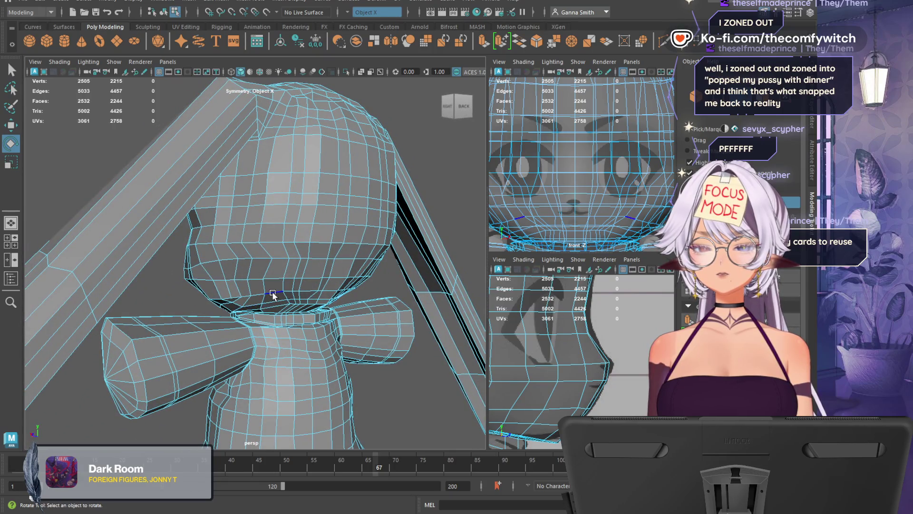
pyautogui.moveTo(328, 321)
pyautogui.keyDown('alt'); pyautogui.mouseDown()
pyautogui.moveTo(310, 291)
pyautogui.moveTo(260, 310)
pyautogui.mouseUp(); pyautogui.keyUp('alt')
pyautogui.press('F9')
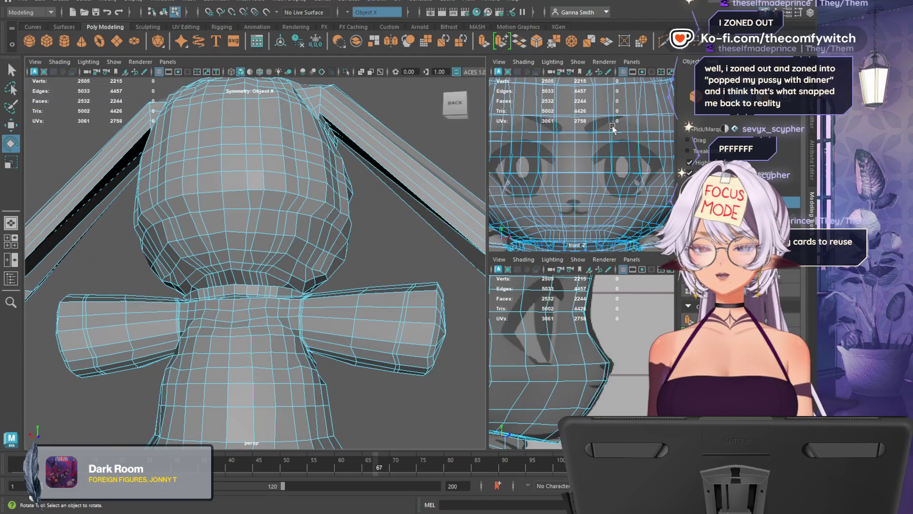
pyautogui.click(250, 252)
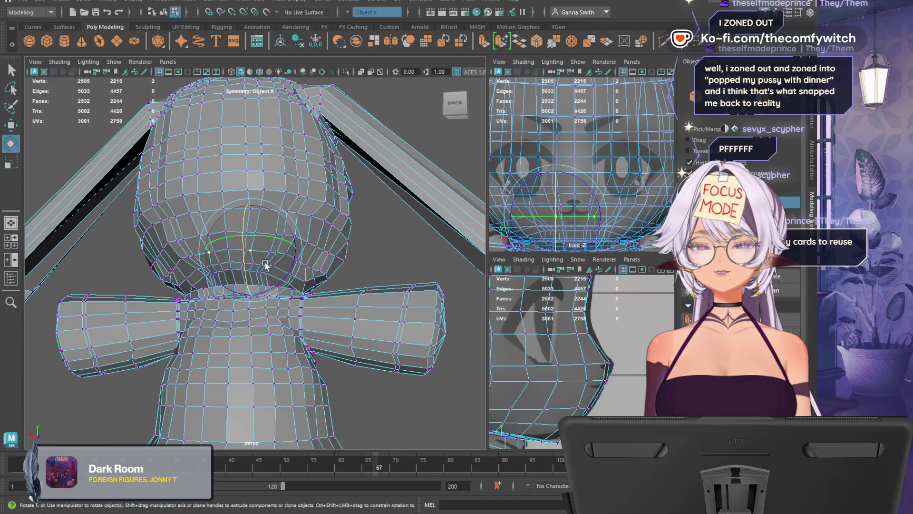
# Switch to Move and inspect the head from side and front, picking a head vertex
pyautogui.press('w')
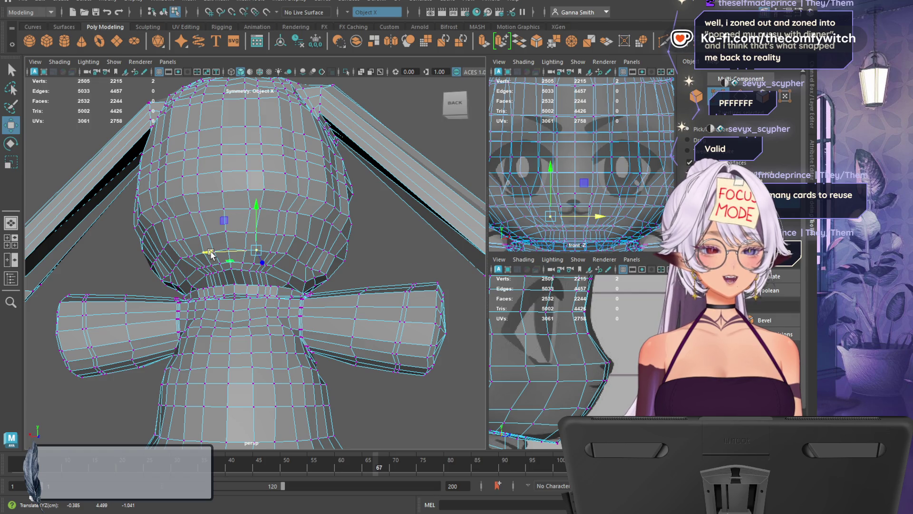
pyautogui.keyDown('alt'); pyautogui.moveTo(391, 254); pyautogui.dragTo(340, 296); pyautogui.keyUp('alt')
pyautogui.click(288, 307)
pyautogui.moveTo(288, 306)
pyautogui.keyDown('alt'); pyautogui.mouseDown()
pyautogui.moveTo(244, 292)
pyautogui.moveTo(344, 270)
pyautogui.moveTo(267, 287)
pyautogui.mouseUp(); pyautogui.keyUp('alt')
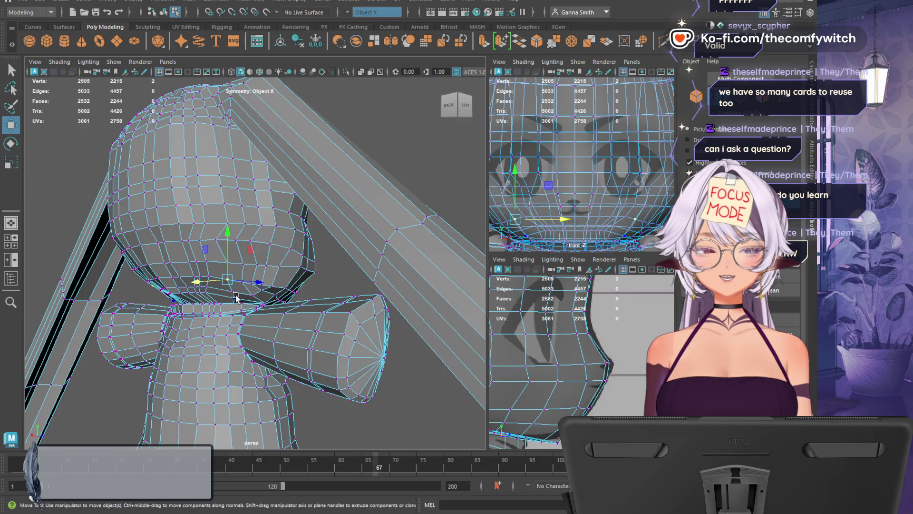
pyautogui.keyDown('alt'); pyautogui.moveTo(319, 282); pyautogui.dragTo(310, 293); pyautogui.keyUp('alt')
pyautogui.scroll(3, 274, 291)
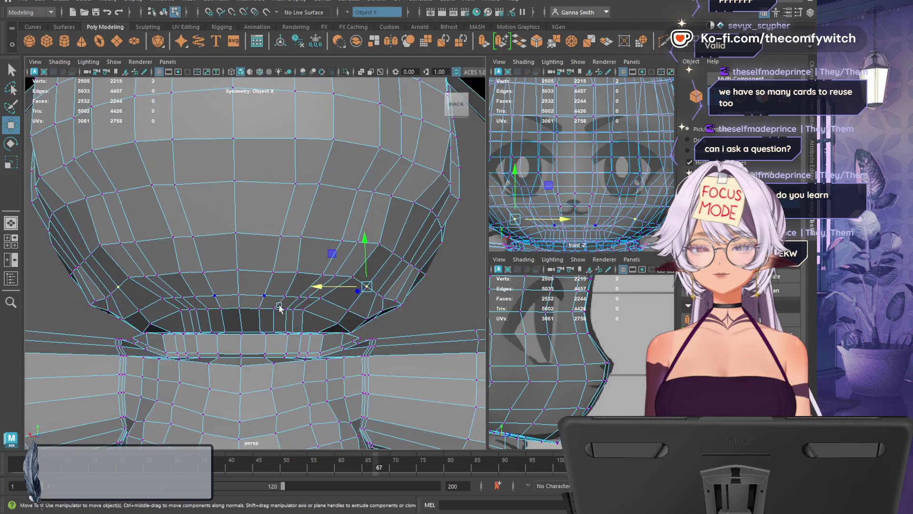
# Select the vertices along the chin loop and pull them down toward the neck
pyautogui.click(303, 309)
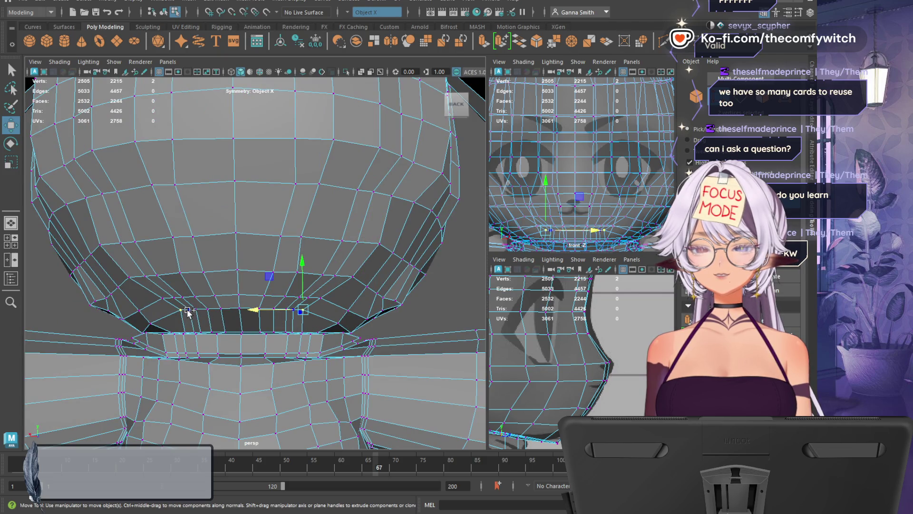
pyautogui.keyDown('shift'); pyautogui.click(202, 314); pyautogui.keyUp('shift')
pyautogui.keyDown('shift'); pyautogui.click(287, 310); pyautogui.keyUp('shift')
pyautogui.keyDown('shift'); pyautogui.click(209, 309); pyautogui.keyUp('shift')
pyautogui.keyDown('shift'); pyautogui.click(221, 309); pyautogui.keyUp('shift')
pyautogui.keyDown('shift'); pyautogui.click(240, 308); pyautogui.keyUp('shift')
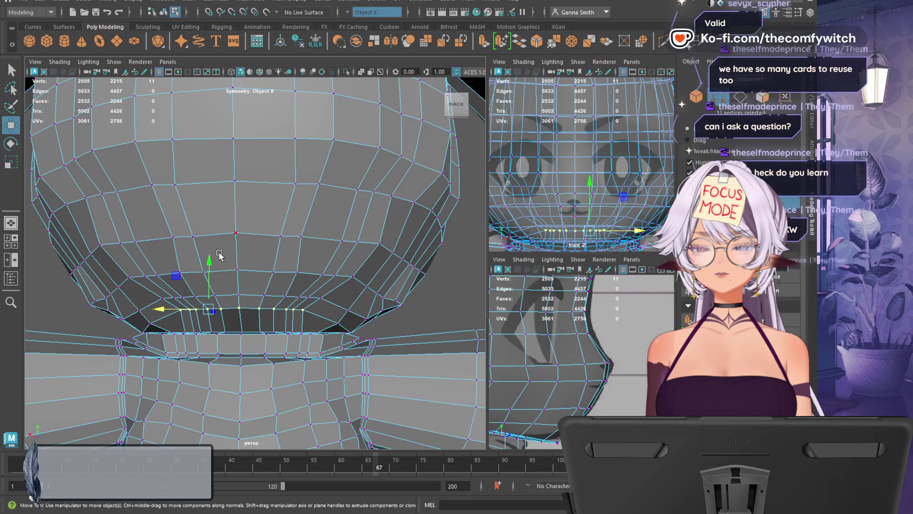
pyautogui.keyDown('shift'); pyautogui.click(214, 268); pyautogui.keyUp('shift')
pyautogui.moveTo(209, 262)
pyautogui.mouseDown()
pyautogui.moveTo(223, 286)
pyautogui.moveTo(257, 305)
pyautogui.moveTo(201, 323)
pyautogui.mouseUp()
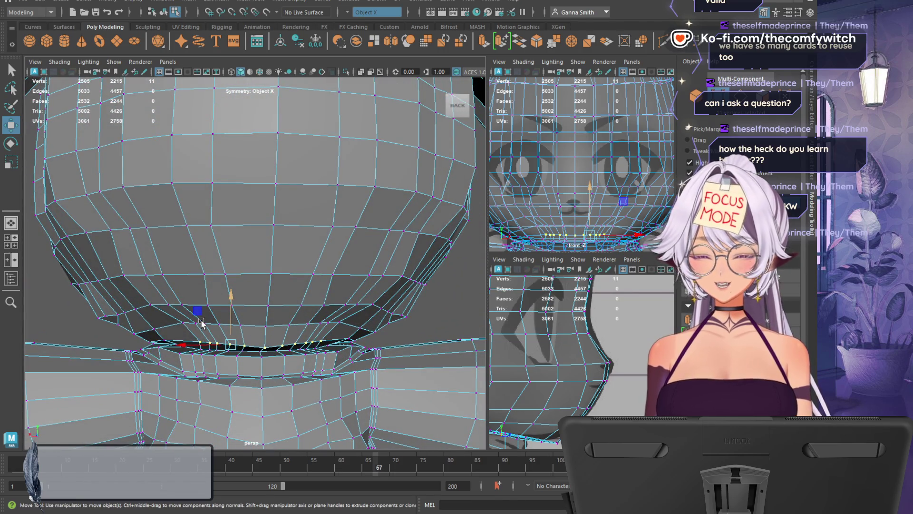
# Scale the chin vertex loop slightly wider, then pick single vertices on the loop
pyautogui.press('r')
pyautogui.moveTo(194, 346); pyautogui.dragTo(191, 344)
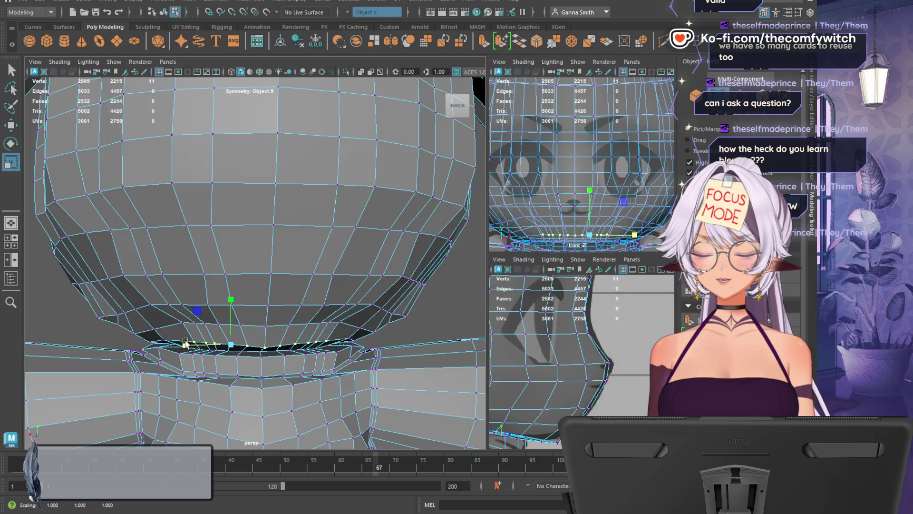
pyautogui.press('w')
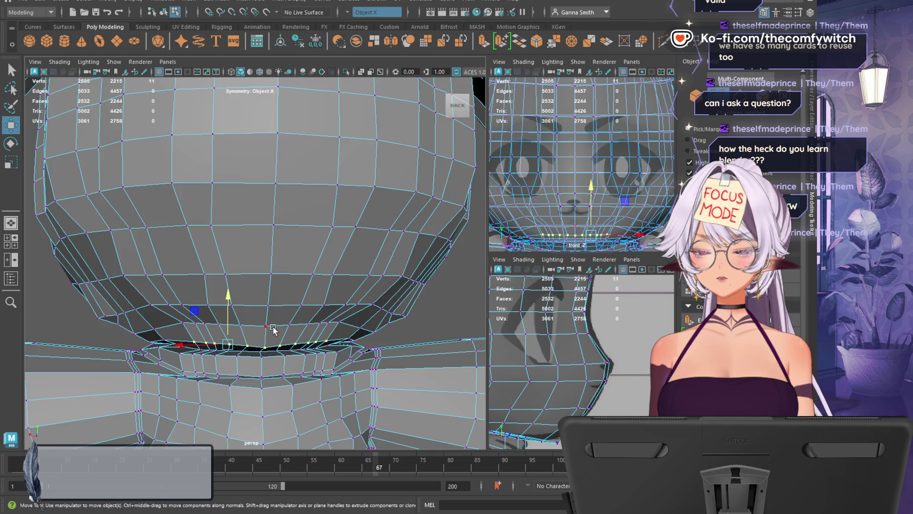
pyautogui.keyDown('alt'); pyautogui.moveTo(295, 310); pyautogui.dragTo(316, 335); pyautogui.keyUp('alt')
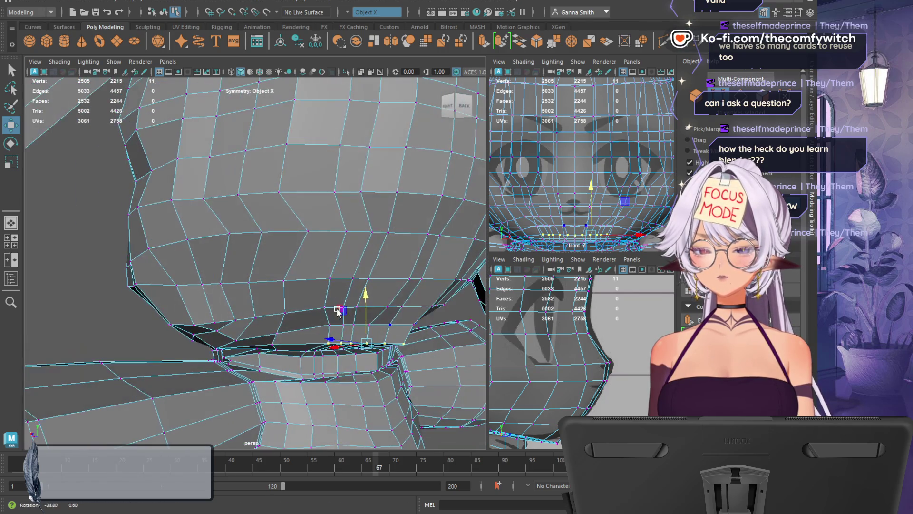
pyautogui.click(328, 326)
pyautogui.click(333, 344)
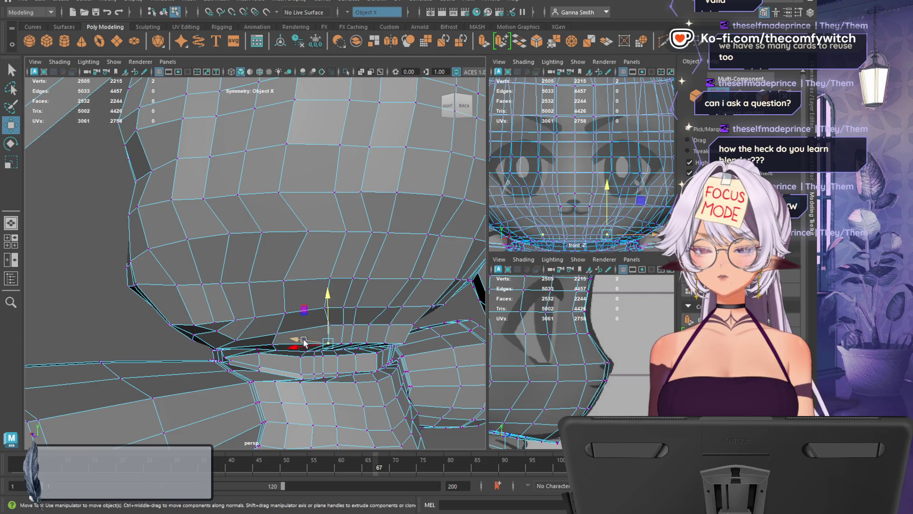
pyautogui.moveTo(299, 349)
pyautogui.keyDown('alt'); pyautogui.mouseDown()
pyautogui.moveTo(369, 337)
pyautogui.moveTo(274, 375)
pyautogui.moveTo(357, 362)
pyautogui.moveTo(333, 333)
pyautogui.mouseUp(); pyautogui.keyUp('alt')
# Nudge a corner vertex of the loop sideways and back, then select chin-crease vertices
pyautogui.scroll(3, 331, 324)
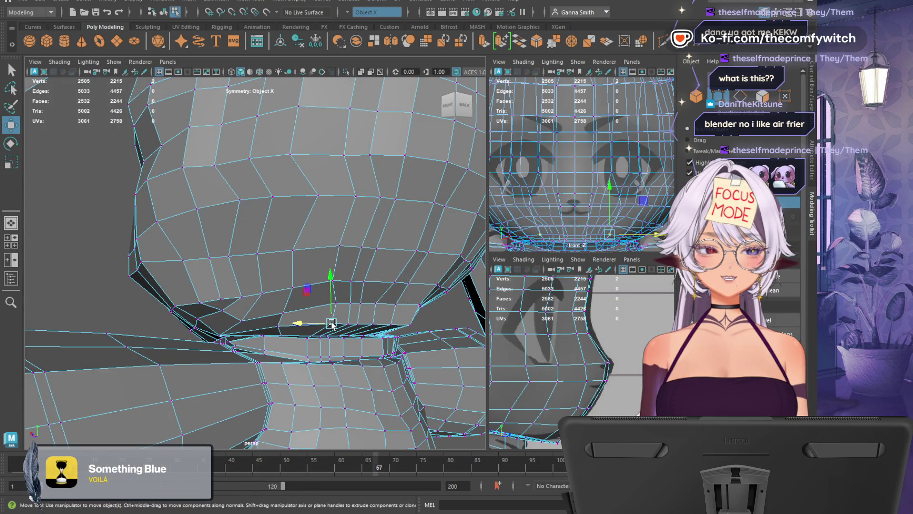
pyautogui.moveTo(302, 325)
pyautogui.keyDown('alt'); pyautogui.mouseDown()
pyautogui.moveTo(358, 360)
pyautogui.moveTo(327, 358)
pyautogui.moveTo(373, 363)
pyautogui.moveTo(340, 364)
pyautogui.moveTo(285, 337)
pyautogui.moveTo(309, 361)
pyautogui.moveTo(346, 362)
pyautogui.moveTo(343, 353)
pyautogui.moveTo(371, 373)
pyautogui.moveTo(232, 356)
pyautogui.moveTo(285, 305)
pyautogui.moveTo(313, 318)
pyautogui.mouseUp(); pyautogui.keyUp('alt')
pyautogui.click(301, 341)
pyautogui.moveTo(271, 340)
pyautogui.mouseDown()
pyautogui.moveTo(257, 338)
pyautogui.moveTo(277, 342)
pyautogui.mouseUp()
pyautogui.moveTo(306, 314); pyautogui.dragTo(346, 326)
pyautogui.click(292, 322)
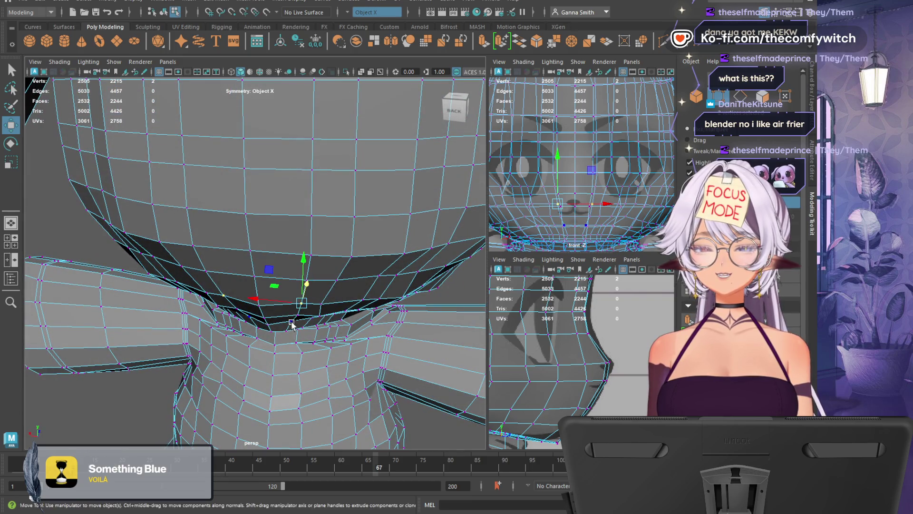
pyautogui.keyDown('shift'); pyautogui.click(307, 293); pyautogui.keyUp('shift')
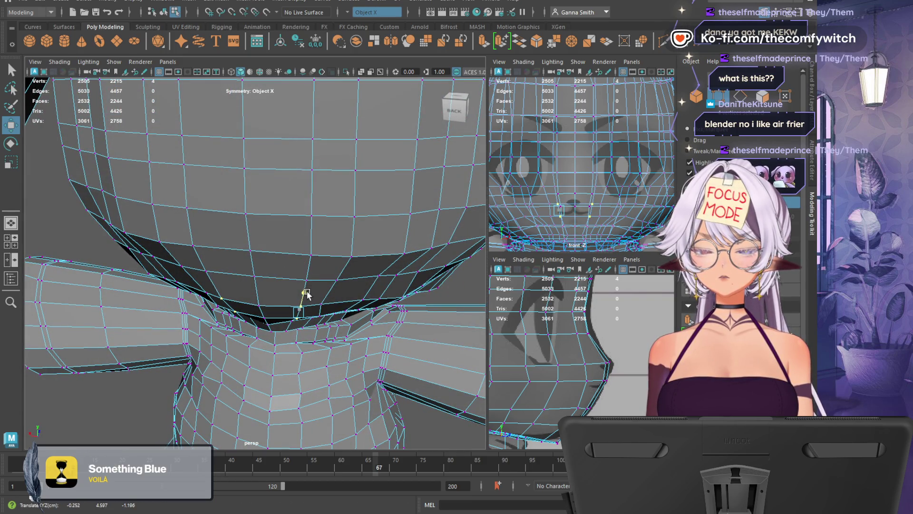
# Move the vertices under the chin left and down, then frame one chin vertex
pyautogui.moveTo(347, 321)
pyautogui.keyDown('alt'); pyautogui.mouseDown()
pyautogui.moveTo(261, 287)
pyautogui.moveTo(287, 306)
pyautogui.mouseUp(); pyautogui.keyUp('alt')
pyautogui.click(234, 267)
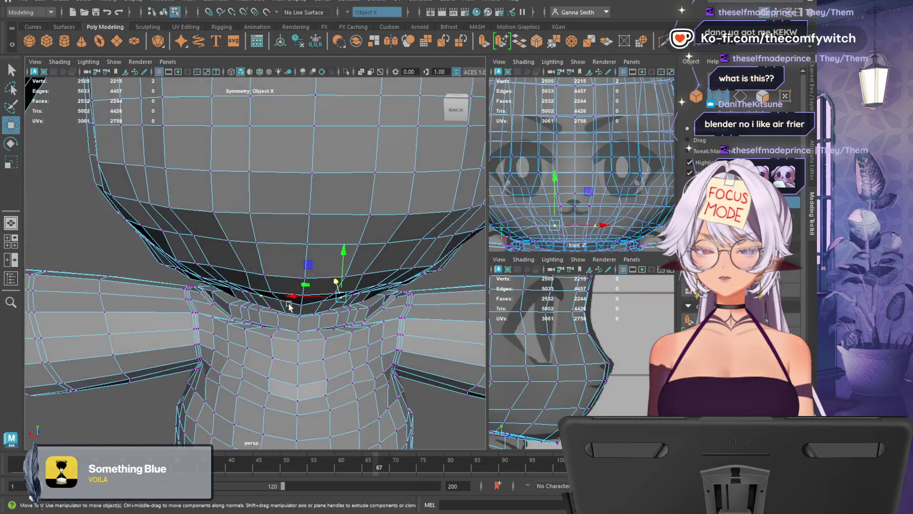
pyautogui.moveTo(517, 371)
pyautogui.keyDown('alt'); pyautogui.mouseDown()
pyautogui.moveTo(554, 358)
pyautogui.moveTo(494, 371)
pyautogui.mouseUp(); pyautogui.keyUp('alt')
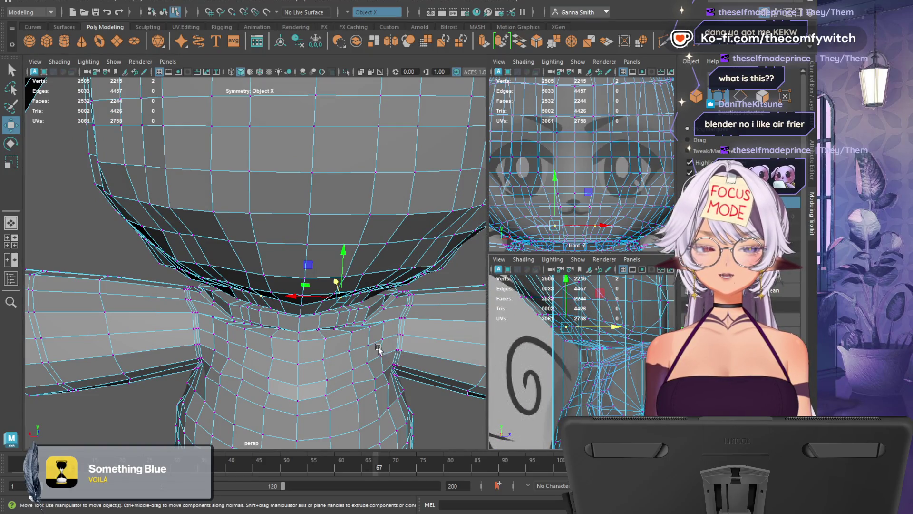
pyautogui.moveTo(313, 325)
pyautogui.keyDown('alt'); pyautogui.mouseDown()
pyautogui.moveTo(285, 326)
pyautogui.moveTo(281, 282)
pyautogui.mouseUp(); pyautogui.keyUp('alt')
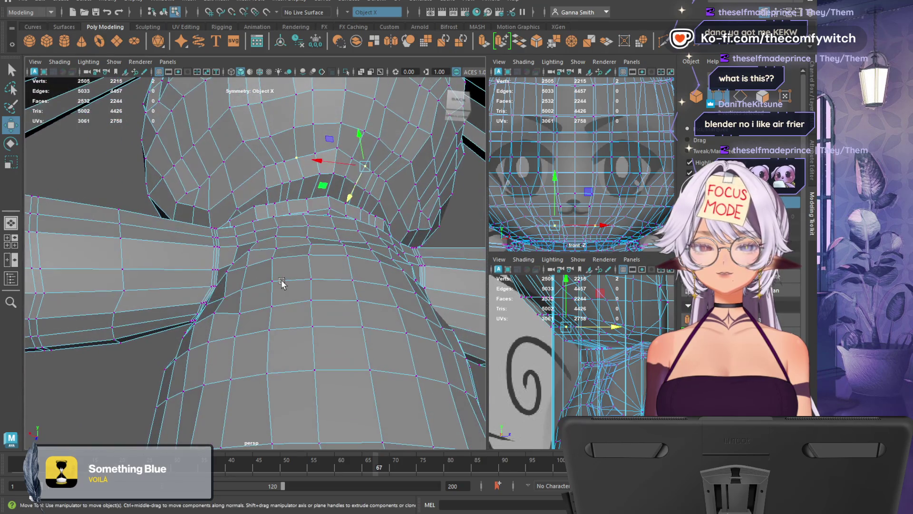
pyautogui.moveTo(347, 172)
pyautogui.mouseDown()
pyautogui.moveTo(314, 177)
pyautogui.moveTo(383, 203)
pyautogui.moveTo(347, 214)
pyautogui.mouseUp()
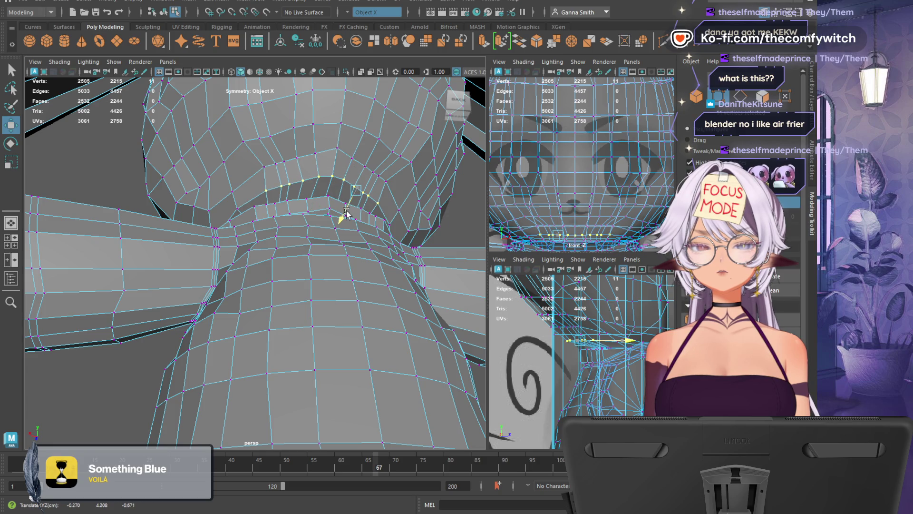
pyautogui.click(351, 157)
pyautogui.press('f')
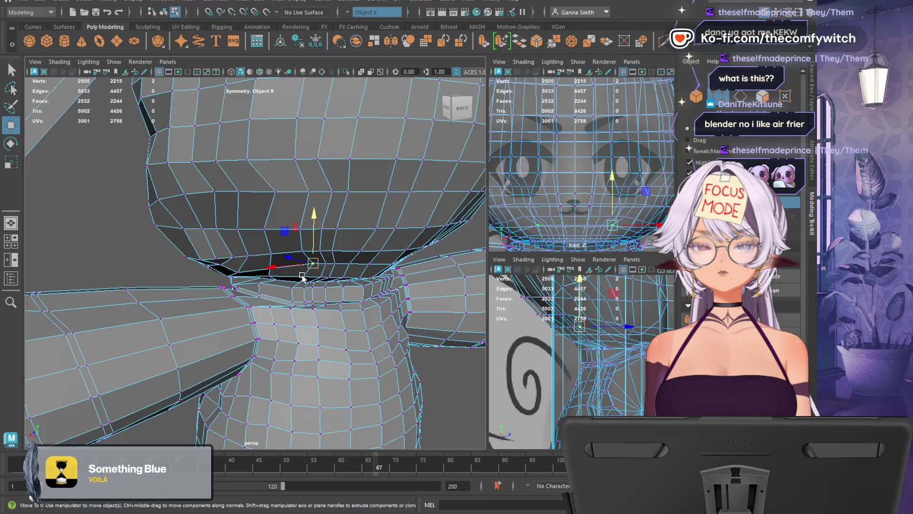
# Slide a vertex on the head's underside along X and then along its axis
pyautogui.moveTo(293, 263)
pyautogui.keyDown('alt'); pyautogui.mouseDown()
pyautogui.moveTo(222, 269)
pyautogui.moveTo(319, 287)
pyautogui.mouseUp(); pyautogui.keyUp('alt')
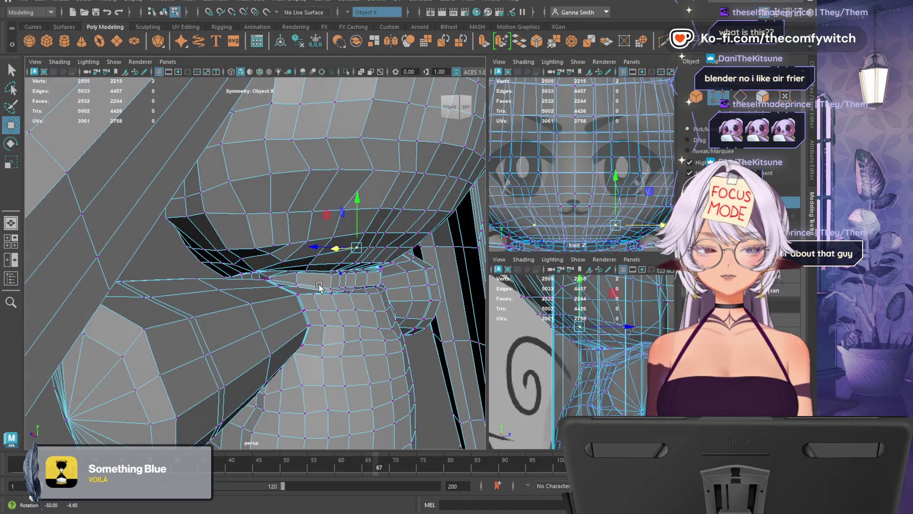
pyautogui.moveTo(318, 287)
pyautogui.keyDown('alt'); pyautogui.mouseDown()
pyautogui.moveTo(248, 312)
pyautogui.moveTo(297, 335)
pyautogui.moveTo(316, 320)
pyautogui.moveTo(316, 328)
pyautogui.moveTo(300, 320)
pyautogui.moveTo(304, 286)
pyautogui.moveTo(293, 254)
pyautogui.moveTo(314, 274)
pyautogui.moveTo(341, 277)
pyautogui.mouseUp(); pyautogui.keyUp('alt')
pyautogui.click(294, 269)
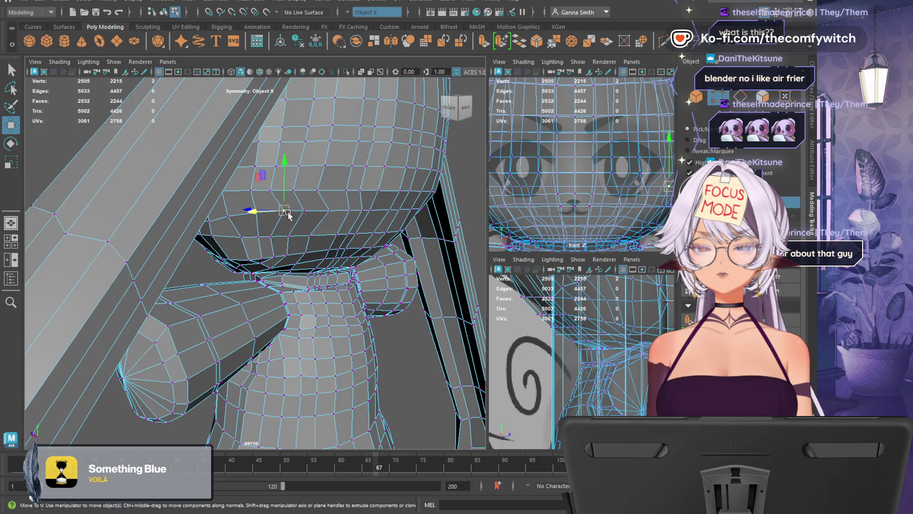
pyautogui.moveTo(270, 212); pyautogui.dragTo(257, 210)
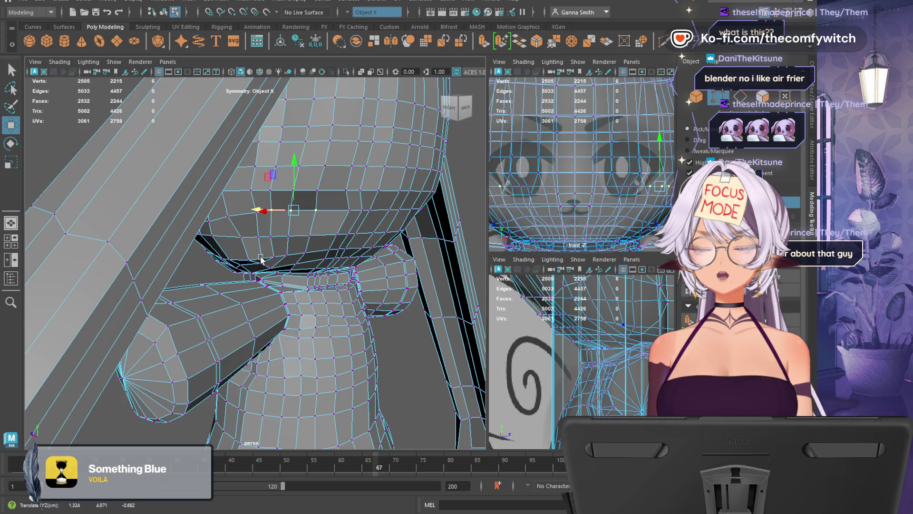
pyautogui.moveTo(269, 264)
pyautogui.keyDown('alt'); pyautogui.mouseDown()
pyautogui.moveTo(371, 267)
pyautogui.moveTo(206, 295)
pyautogui.moveTo(298, 279)
pyautogui.moveTo(228, 302)
pyautogui.mouseUp(); pyautogui.keyUp('alt')
pyautogui.moveTo(177, 290)
pyautogui.mouseDown()
pyautogui.moveTo(519, 272)
pyautogui.moveTo(490, 279)
pyautogui.mouseUp()
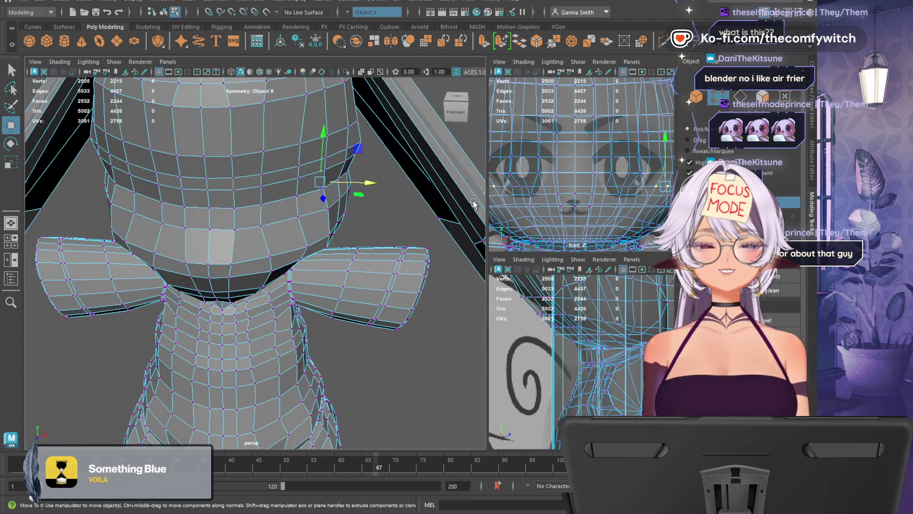
# Push a vertex on the side of the belly outward and raise an edge at the hip
pyautogui.moveTo(372, 385)
pyautogui.keyDown('alt'); pyautogui.mouseDown()
pyautogui.moveTo(381, 361)
pyautogui.moveTo(352, 333)
pyautogui.moveTo(332, 331)
pyautogui.moveTo(278, 257)
pyautogui.moveTo(279, 211)
pyautogui.mouseUp(); pyautogui.keyUp('alt')
pyautogui.moveTo(330, 291)
pyautogui.keyDown('alt'); pyautogui.mouseDown()
pyautogui.moveTo(428, 304)
pyautogui.moveTo(394, 316)
pyautogui.moveTo(387, 306)
pyautogui.mouseUp(); pyautogui.keyUp('alt')
pyautogui.moveTo(330, 291)
pyautogui.keyDown('alt'); pyautogui.mouseDown()
pyautogui.moveTo(402, 309)
pyautogui.moveTo(395, 285)
pyautogui.moveTo(470, 307)
pyautogui.moveTo(384, 338)
pyautogui.moveTo(404, 340)
pyautogui.moveTo(385, 349)
pyautogui.moveTo(369, 287)
pyautogui.moveTo(326, 265)
pyautogui.mouseUp(); pyautogui.keyUp('alt')
pyautogui.click(356, 355)
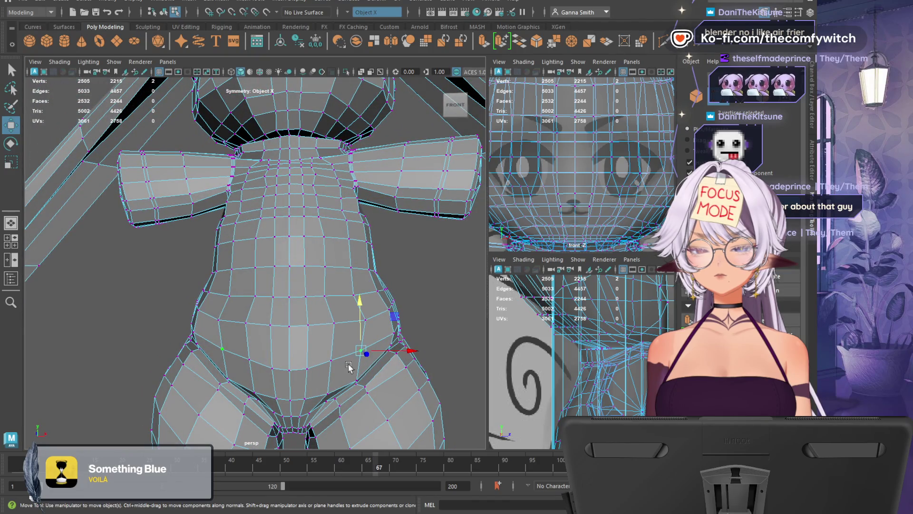
pyautogui.moveTo(412, 351); pyautogui.dragTo(410, 353)
pyautogui.moveTo(355, 376)
pyautogui.keyDown('alt'); pyautogui.mouseDown()
pyautogui.moveTo(332, 342)
pyautogui.moveTo(339, 360)
pyautogui.moveTo(405, 402)
pyautogui.mouseUp(); pyautogui.keyUp('alt')
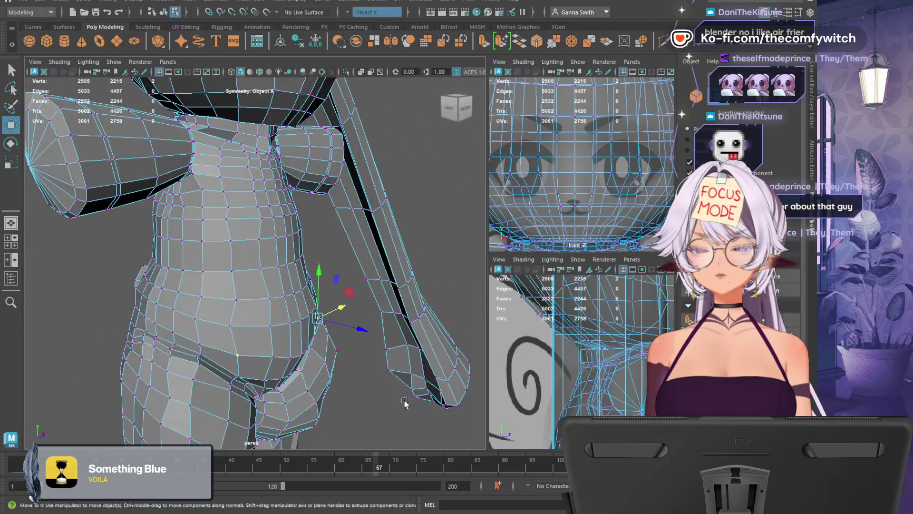
pyautogui.click(200, 366)
pyautogui.moveTo(203, 344); pyautogui.dragTo(200, 322)
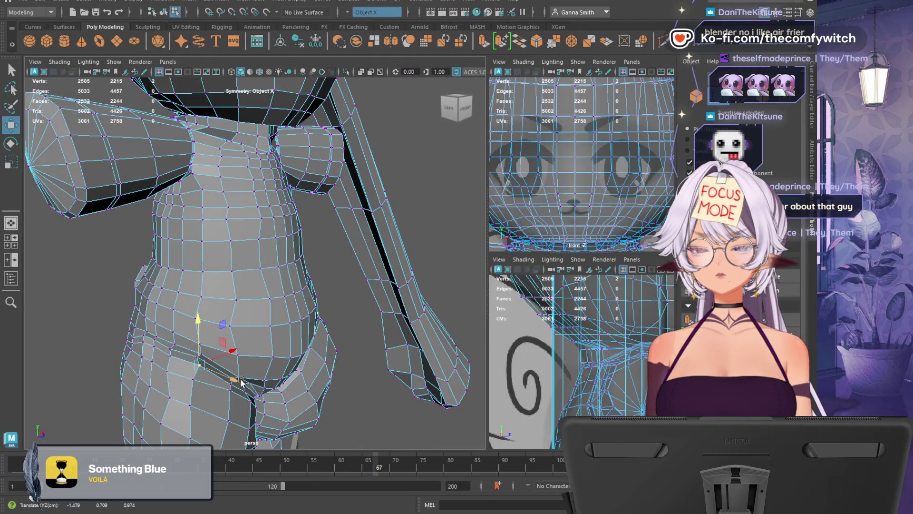
# Select the whole bunny body object and apply Mesh > Smooth
pyautogui.moveTo(238, 380)
pyautogui.keyDown('alt'); pyautogui.mouseDown()
pyautogui.moveTo(316, 361)
pyautogui.moveTo(371, 365)
pyautogui.mouseUp(); pyautogui.keyUp('alt')
pyautogui.click(696, 95)
pyautogui.click(408, 41)
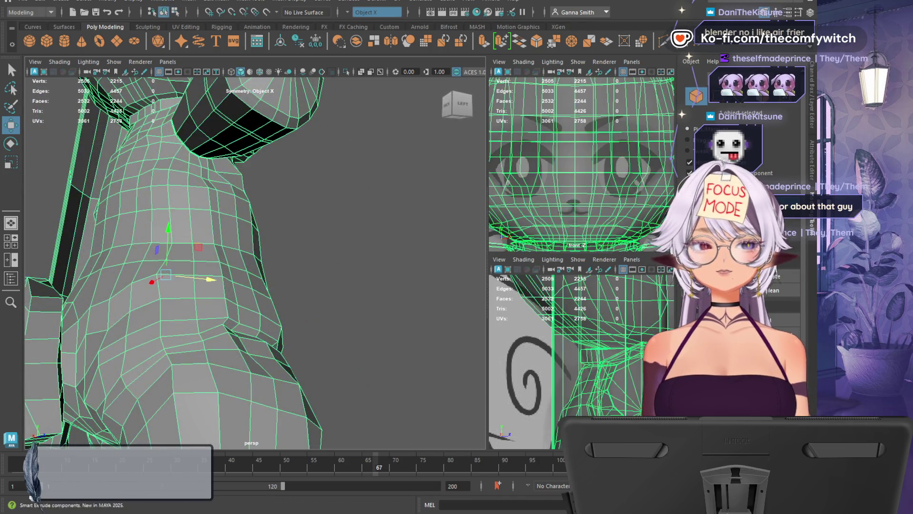
# Dismiss the polySmoothFace editor, orbit around the smoothed body, then reselect the bunny model
pyautogui.click(422, 235)
pyautogui.moveTo(238, 190)
pyautogui.keyDown('alt'); pyautogui.mouseDown()
pyautogui.moveTo(90, 83)
pyautogui.moveTo(294, 217)
pyautogui.moveTo(333, 232)
pyautogui.moveTo(289, 230)
pyautogui.moveTo(305, 252)
pyautogui.mouseUp(); pyautogui.keyUp('alt')
pyautogui.moveTo(306, 252)
pyautogui.keyDown('alt'); pyautogui.mouseDown(button='middle')
pyautogui.moveTo(411, 252)
pyautogui.moveTo(375, 178)
pyautogui.mouseUp(button='middle'); pyautogui.keyUp('alt')
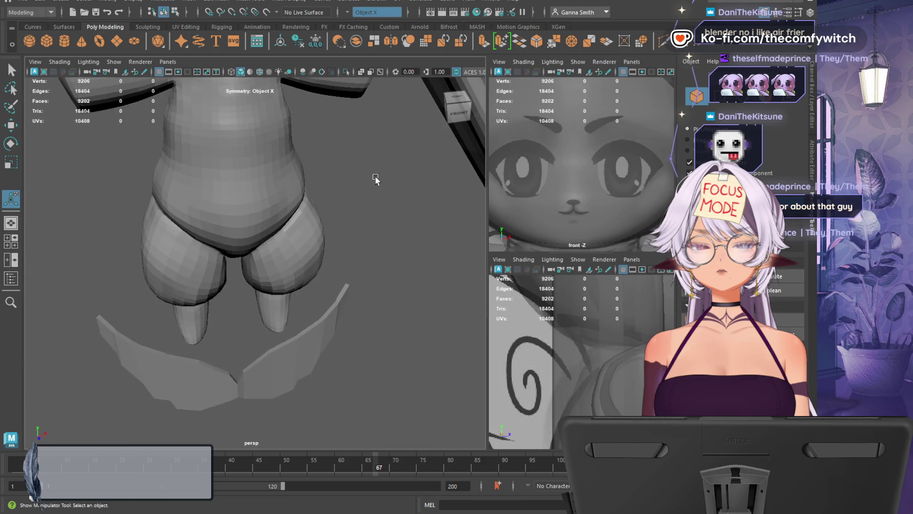
pyautogui.moveTo(389, 213)
pyautogui.keyDown('alt'); pyautogui.mouseDown()
pyautogui.moveTo(452, 189)
pyautogui.moveTo(386, 195)
pyautogui.moveTo(376, 214)
pyautogui.moveTo(373, 188)
pyautogui.moveTo(349, 237)
pyautogui.moveTo(406, 345)
pyautogui.moveTo(8, 353)
pyautogui.moveTo(254, 352)
pyautogui.moveTo(212, 283)
pyautogui.moveTo(80, 281)
pyautogui.moveTo(187, 258)
pyautogui.moveTo(327, 261)
pyautogui.moveTo(336, 282)
pyautogui.moveTo(316, 275)
pyautogui.moveTo(316, 197)
pyautogui.moveTo(319, 278)
pyautogui.moveTo(328, 247)
pyautogui.moveTo(350, 259)
pyautogui.moveTo(377, 322)
pyautogui.moveTo(219, 286)
pyautogui.moveTo(326, 265)
pyautogui.moveTo(179, 245)
pyautogui.mouseUp(); pyautogui.keyUp('alt')
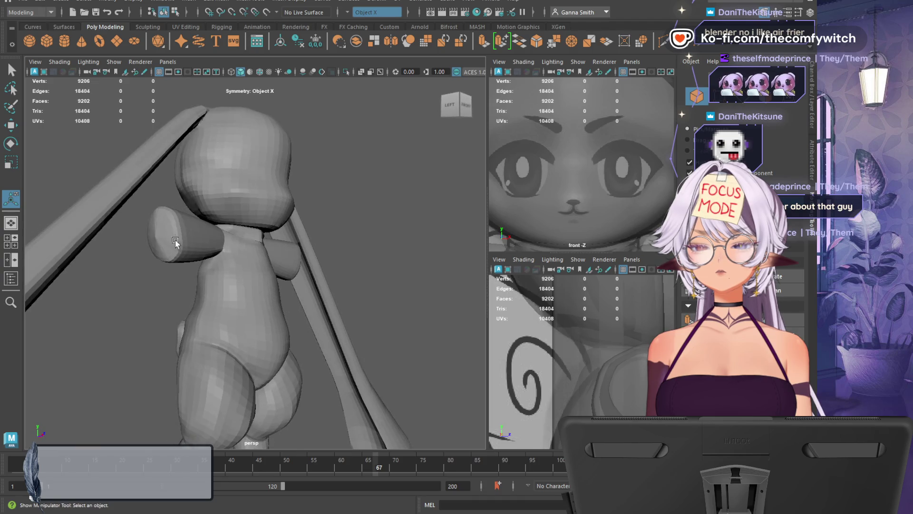
pyautogui.click(151, 257)
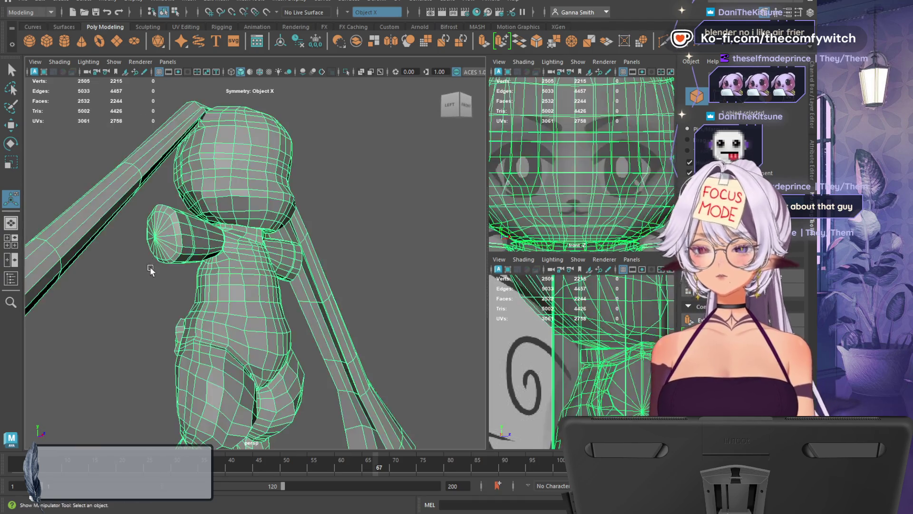
pyautogui.moveTo(184, 289)
pyautogui.keyDown('alt'); pyautogui.mouseDown()
pyautogui.moveTo(179, 297)
pyautogui.moveTo(203, 303)
pyautogui.mouseUp(); pyautogui.keyUp('alt')
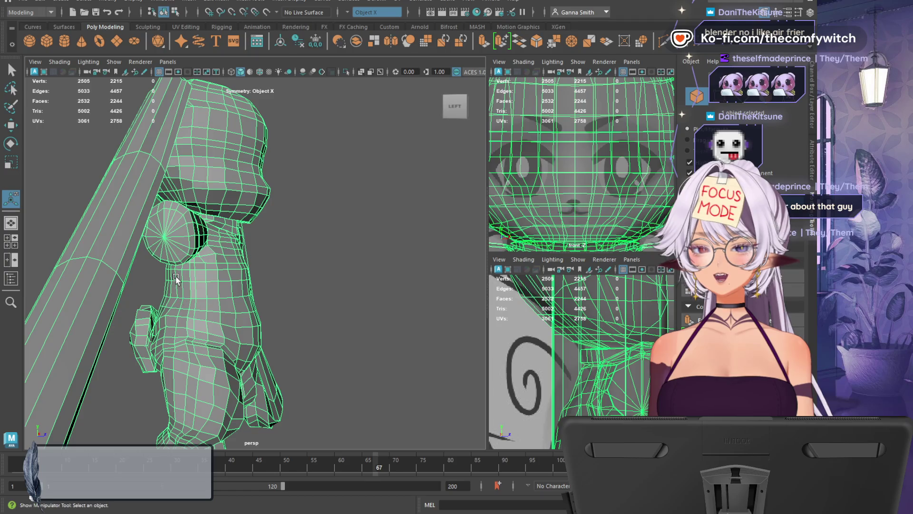
pyautogui.press('F7')
pyautogui.keyDown('alt'); pyautogui.moveTo(326, 242); pyautogui.dragTo(248, 281); pyautogui.keyUp('alt')
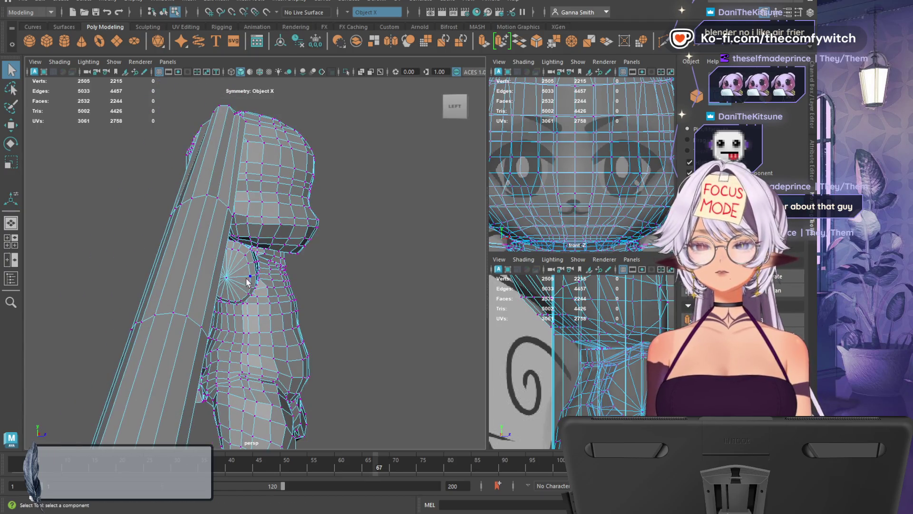
pyautogui.click(230, 279)
pyautogui.keyDown('alt'); pyautogui.moveTo(357, 283); pyautogui.dragTo(260, 285); pyautogui.keyUp('alt')
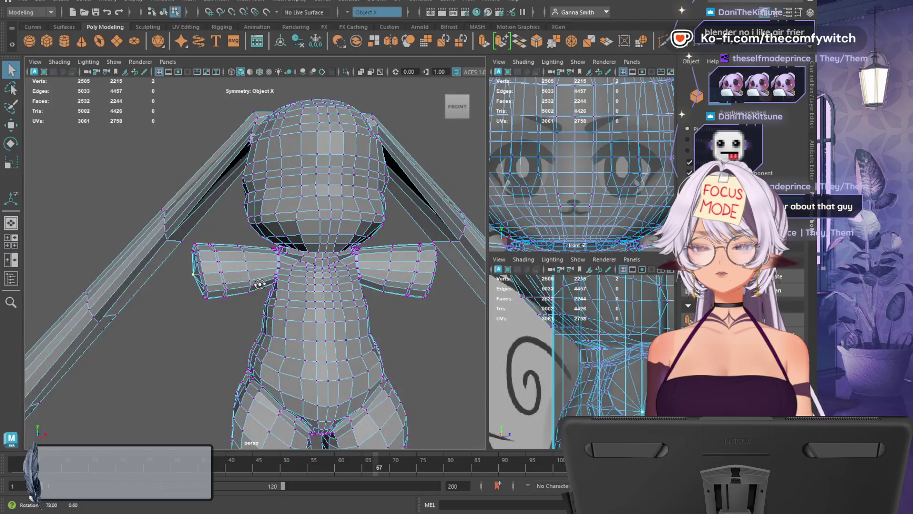
pyautogui.moveTo(199, 307)
pyautogui.keyDown('alt'); pyautogui.mouseDown()
pyautogui.moveTo(173, 350)
pyautogui.moveTo(246, 362)
pyautogui.moveTo(225, 262)
pyautogui.mouseUp(); pyautogui.keyUp('alt')
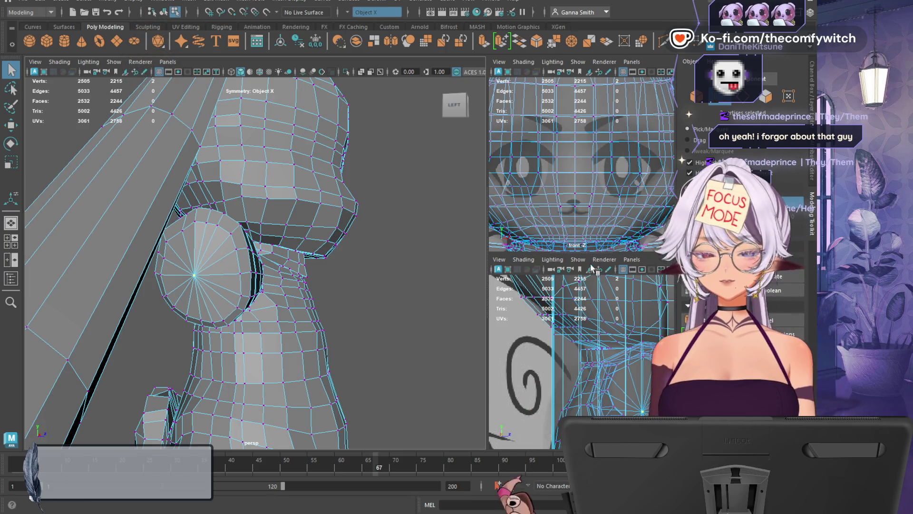
# Multi-Cut a closed 13-point ring around the arm cap and commit it as a new edge loop
pyautogui.hotkey('ctrl', 'shift', 'x')
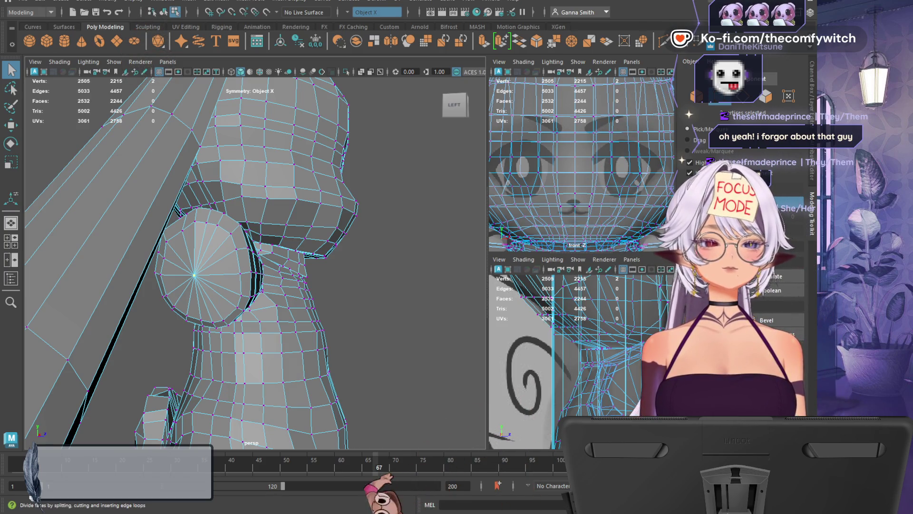
pyautogui.keyDown('alt'); pyautogui.moveTo(401, 287); pyautogui.dragTo(421, 305); pyautogui.keyUp('alt')
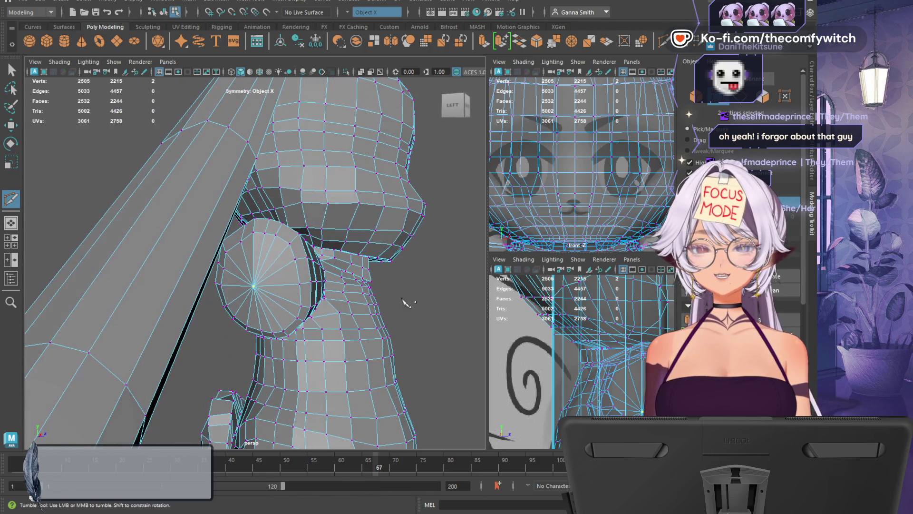
pyautogui.click(259, 260)
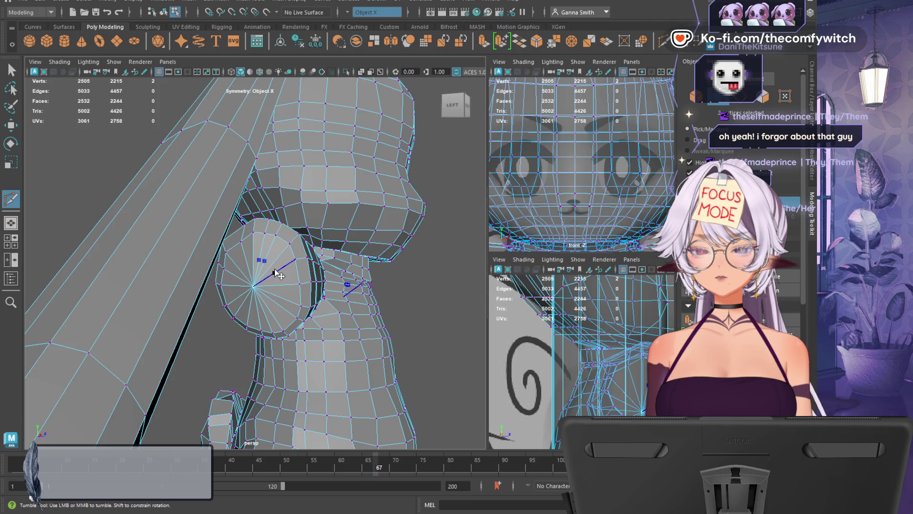
pyautogui.click(271, 264)
pyautogui.click(274, 272)
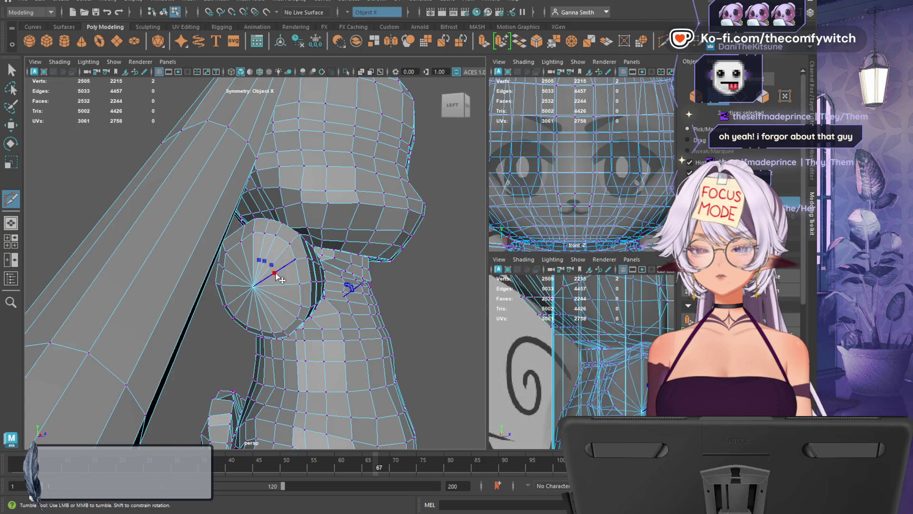
pyautogui.click(278, 296)
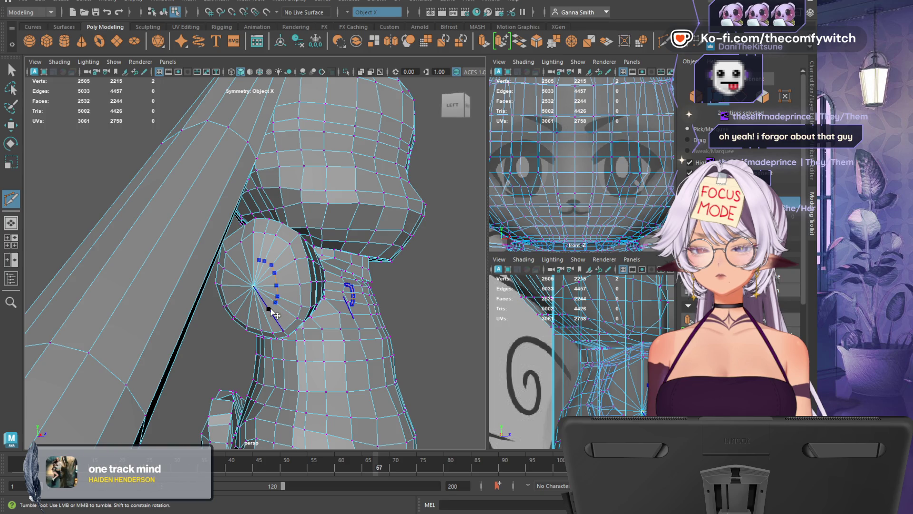
pyautogui.click(269, 308)
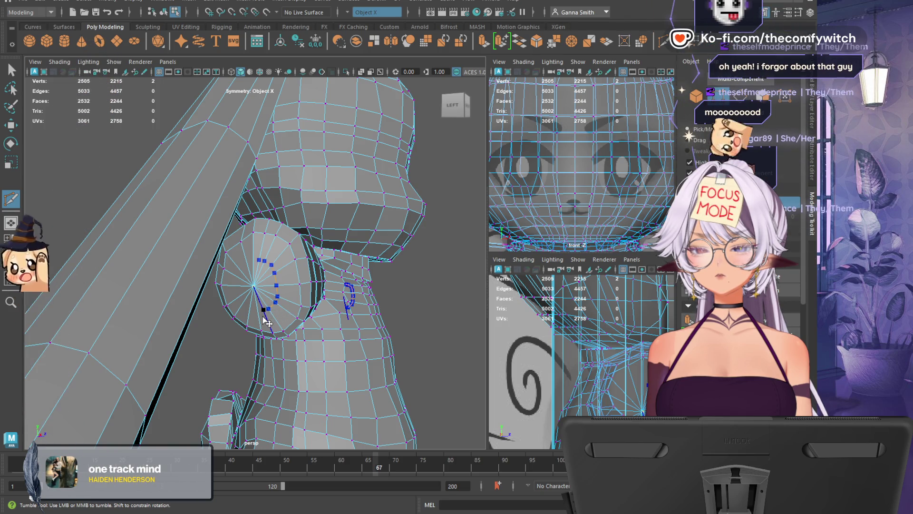
pyautogui.click(258, 309)
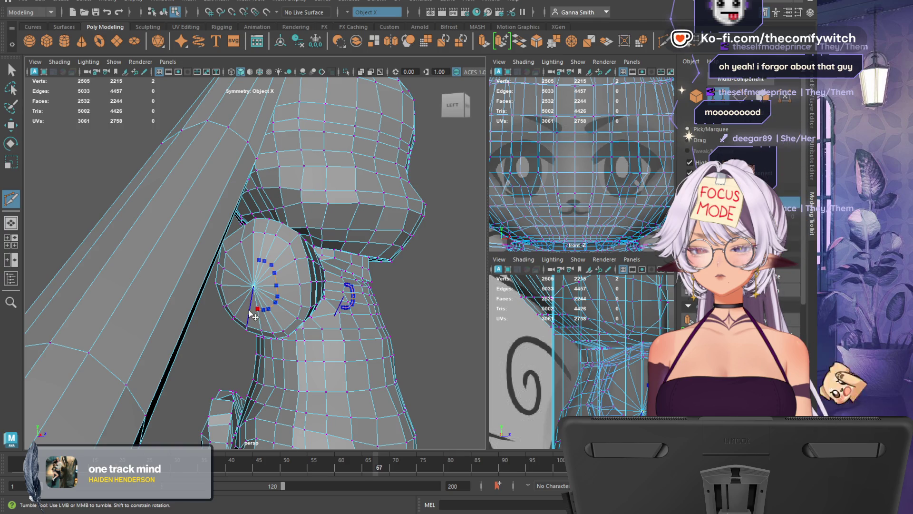
pyautogui.click(250, 306)
pyautogui.click(244, 302)
pyautogui.click(239, 295)
pyautogui.click(238, 277)
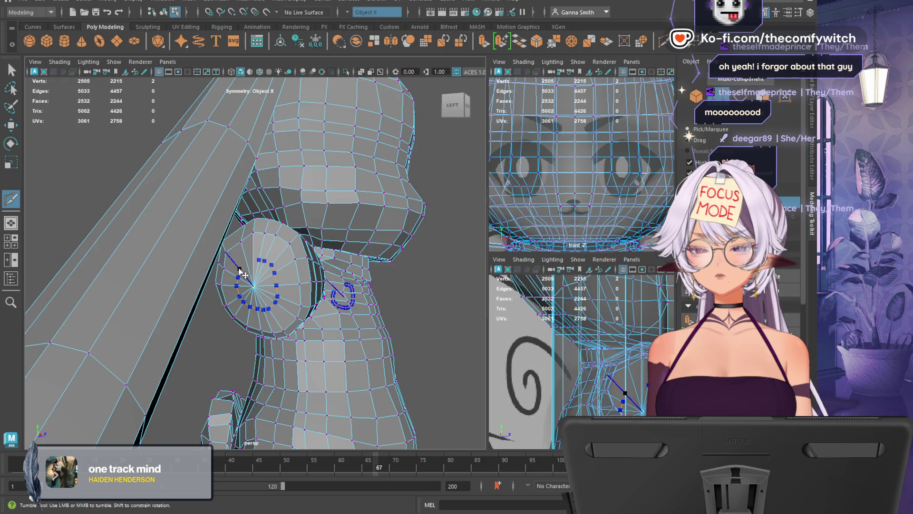
pyautogui.click(239, 269)
pyautogui.click(247, 263)
pyautogui.click(256, 263)
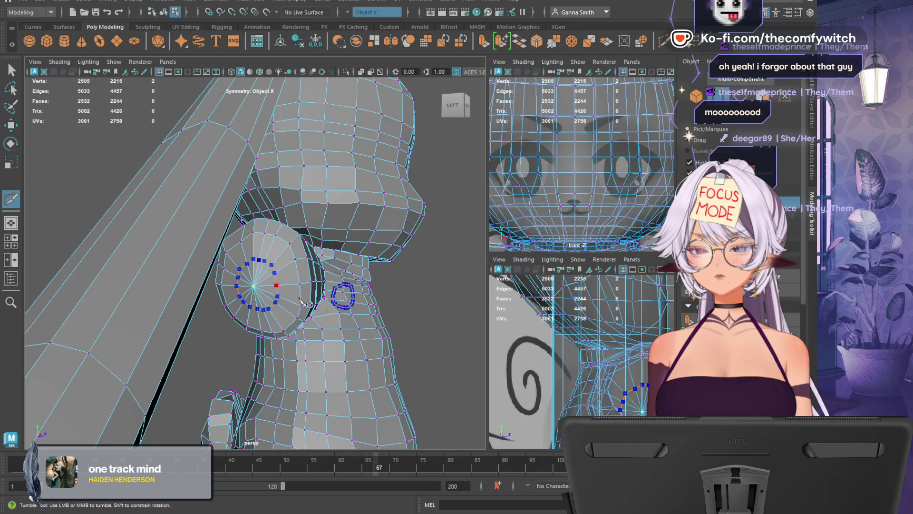
pyautogui.keyDown('ctrl'); pyautogui.click(323, 304); pyautogui.keyUp('ctrl')
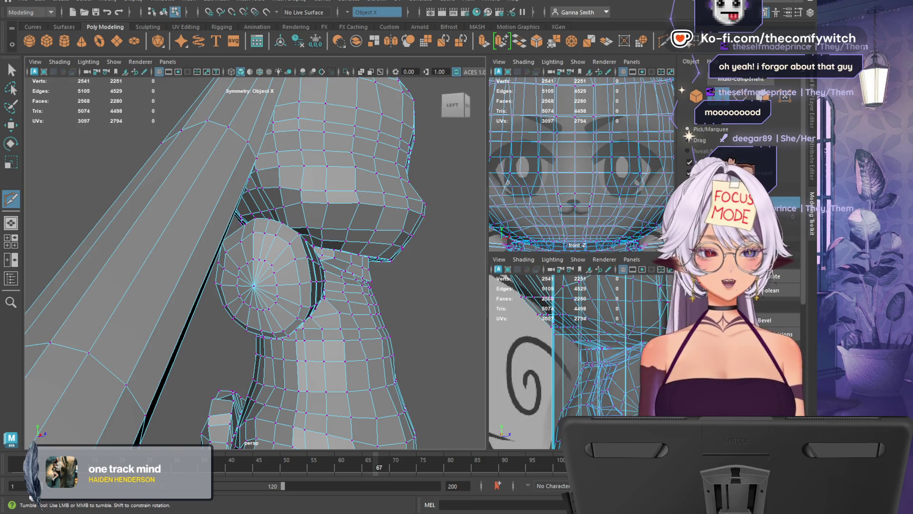
# Select the ear cap's centre vertex, switch to edges, and undo the two most recent ear cuts
pyautogui.press('q')
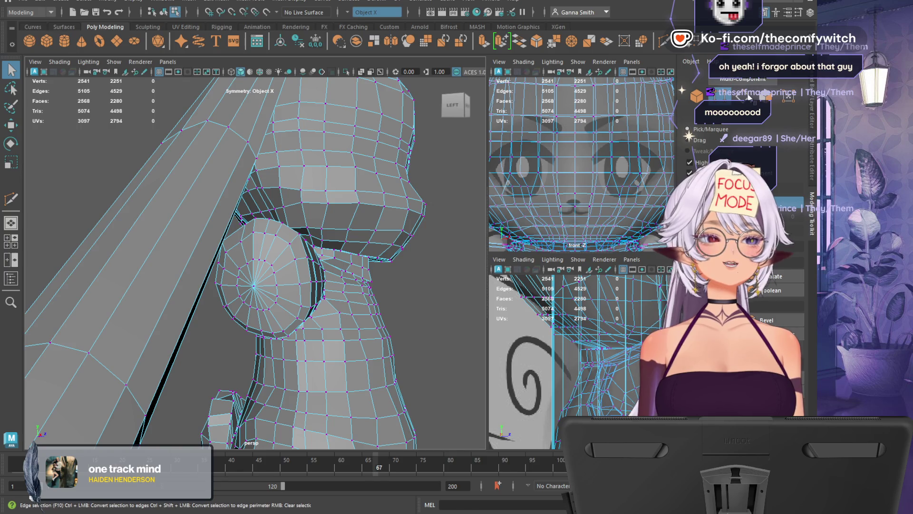
pyautogui.click(254, 287)
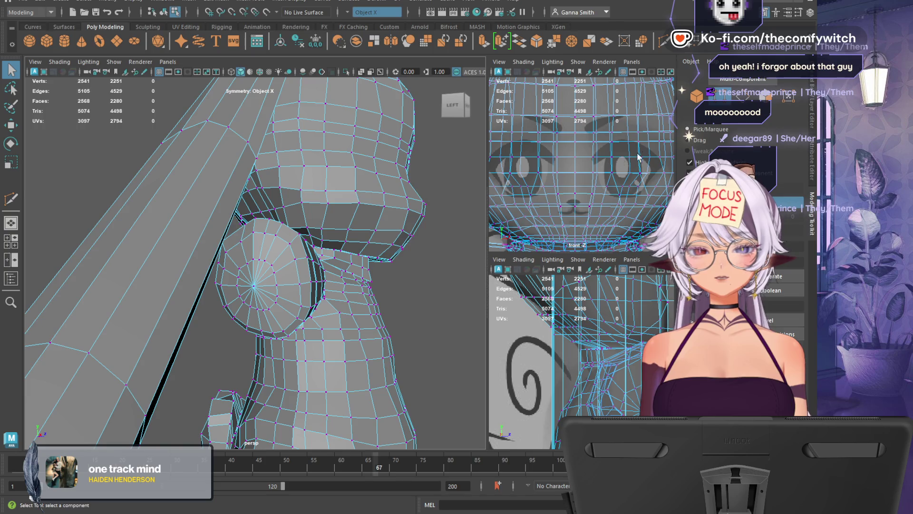
pyautogui.press('F10')
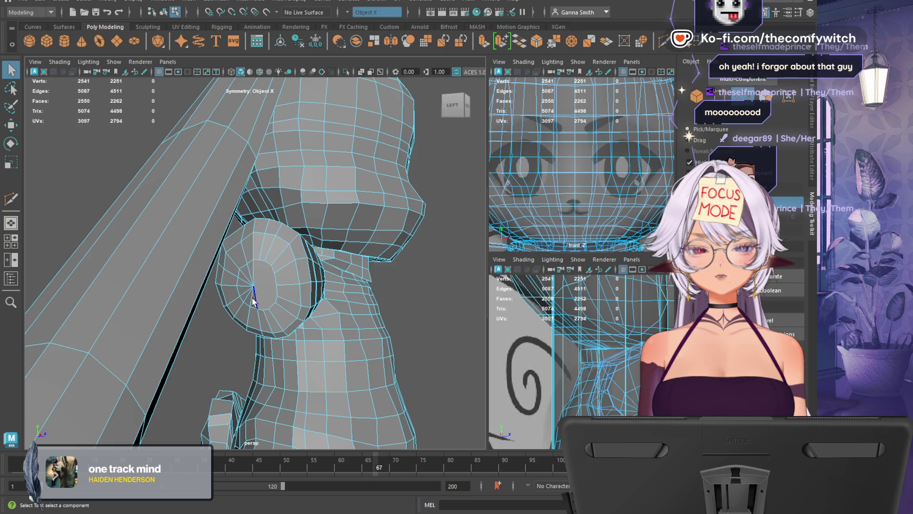
pyautogui.hotkey('ctrl', 'z')
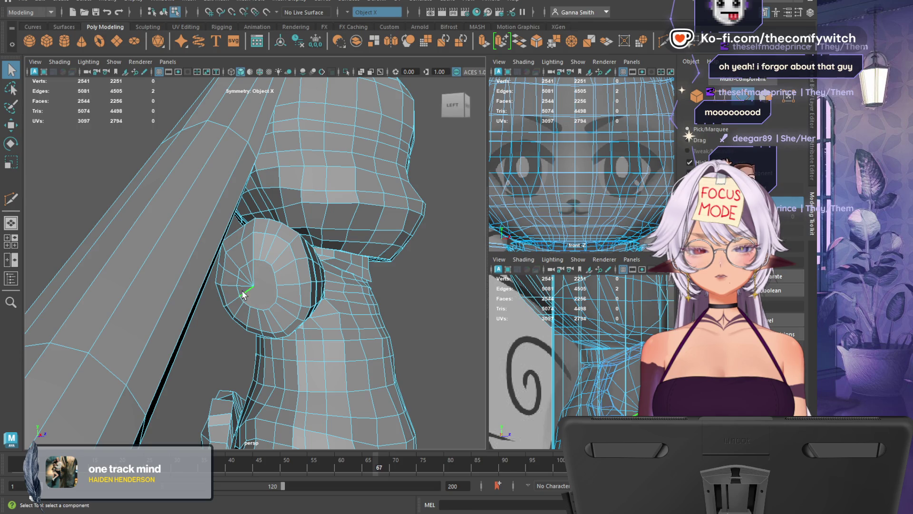
pyautogui.hotkey('ctrl', 'z')
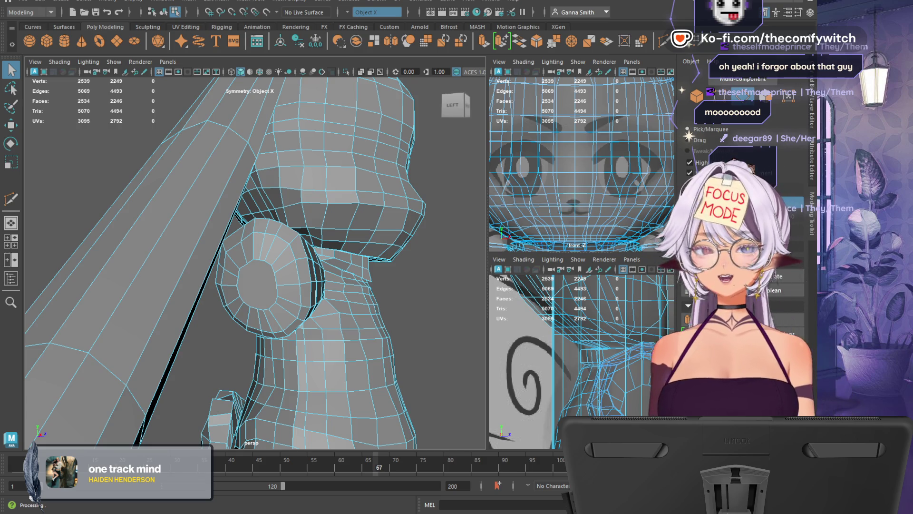
# Cut a first edge across the ear disc between two opposite rim vertices
pyautogui.keyDown('alt'); pyautogui.moveTo(405, 285); pyautogui.dragTo(460, 332); pyautogui.keyUp('alt')
pyautogui.scroll(3, 433, 309)
pyautogui.click(11, 199)
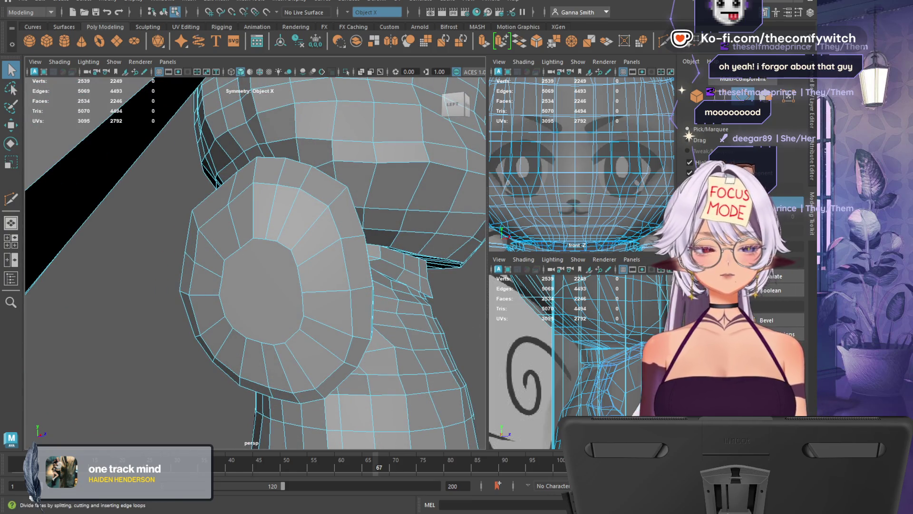
pyautogui.click(218, 294)
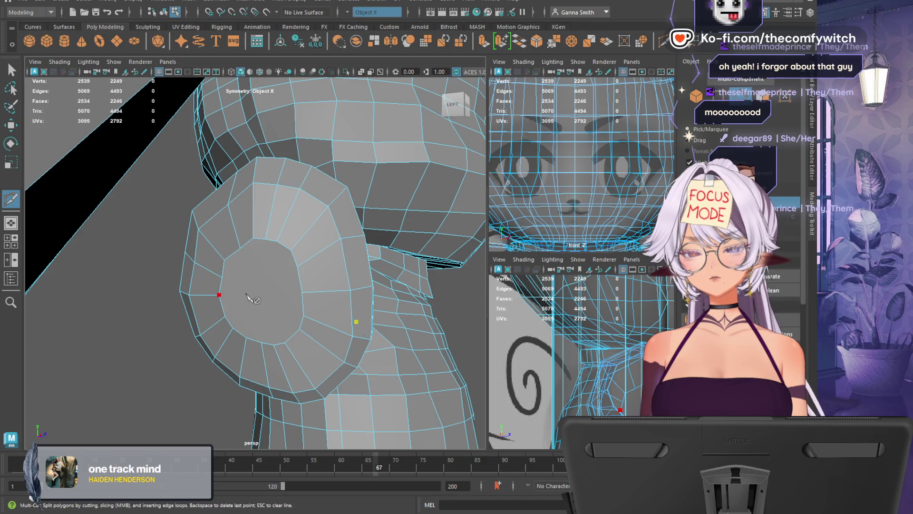
pyautogui.click(303, 293)
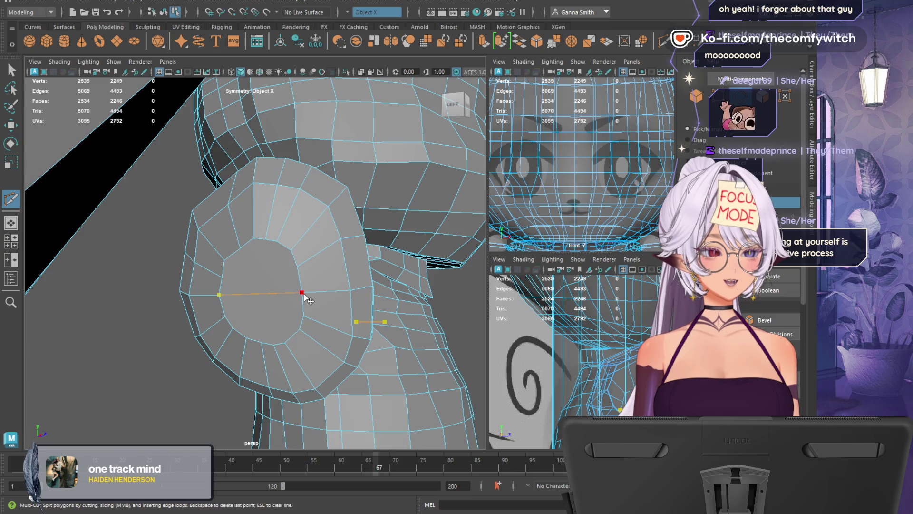
pyautogui.press('Return')
pyautogui.press('ctrl')
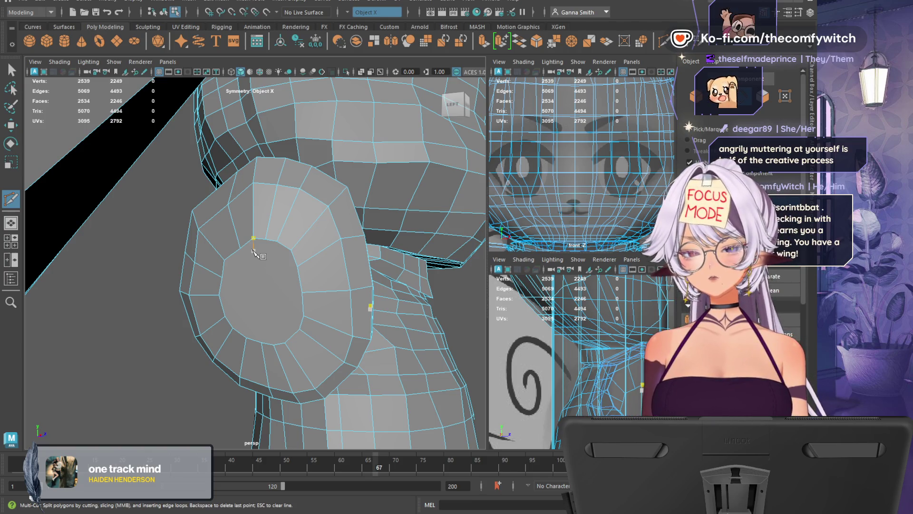
# Add further cut edges across the ear face between rim vertices
pyautogui.moveTo(265, 285)
pyautogui.keyDown('alt'); pyautogui.mouseDown()
pyautogui.moveTo(286, 283)
pyautogui.moveTo(264, 286)
pyautogui.mouseUp(); pyautogui.keyUp('alt')
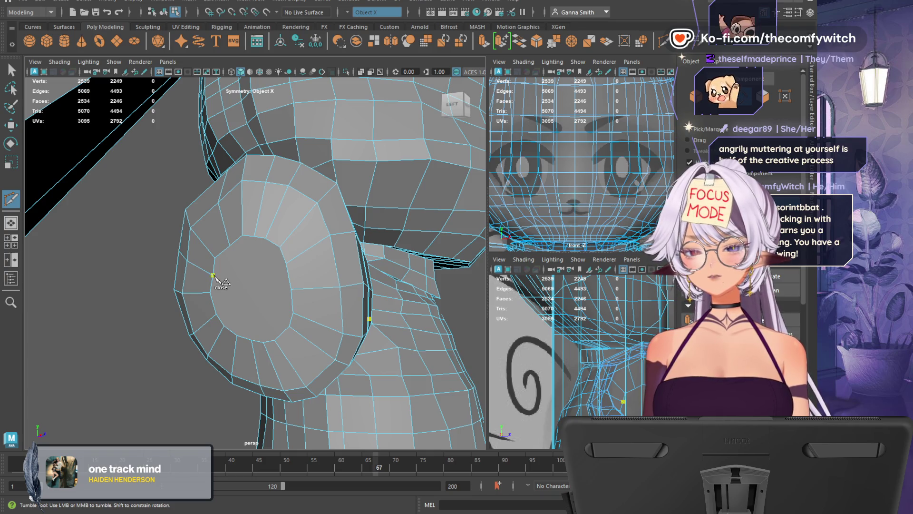
pyautogui.click(289, 271)
pyautogui.rightClick(288, 271)
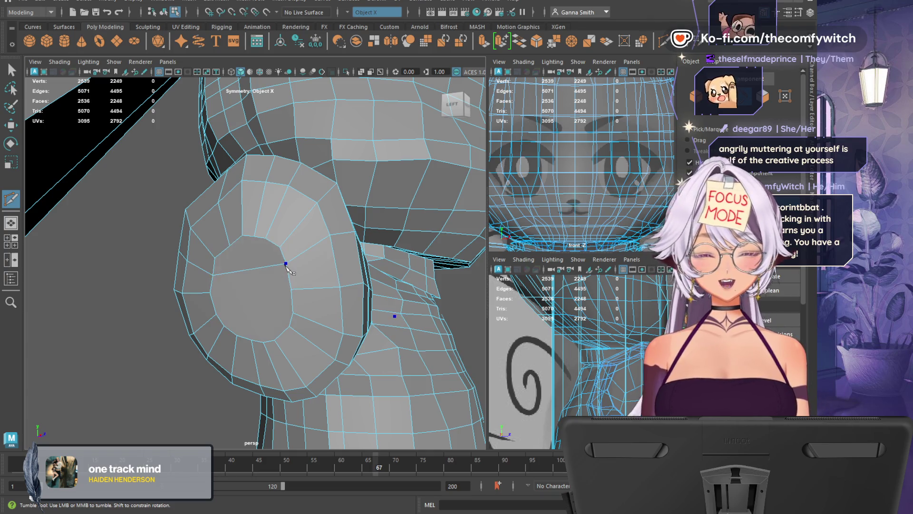
pyautogui.click(291, 289)
pyautogui.rightClick(295, 290)
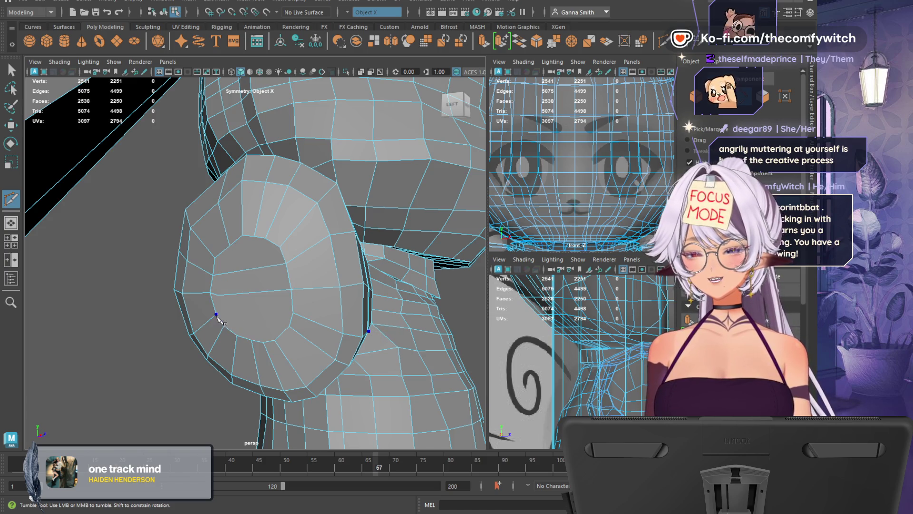
pyautogui.click(217, 314)
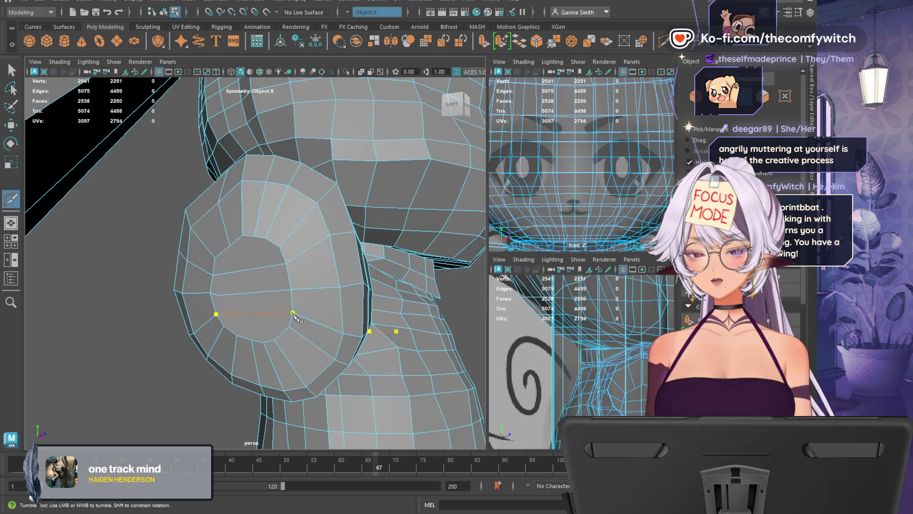
pyautogui.click(293, 313)
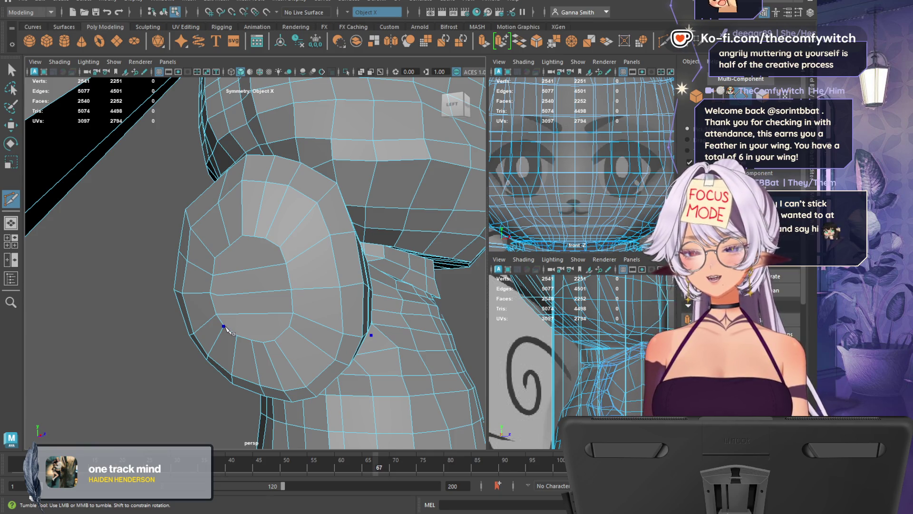
# Cut a mirrored multi-point edge from a lower ear vertex up to an upper one
pyautogui.click(223, 327)
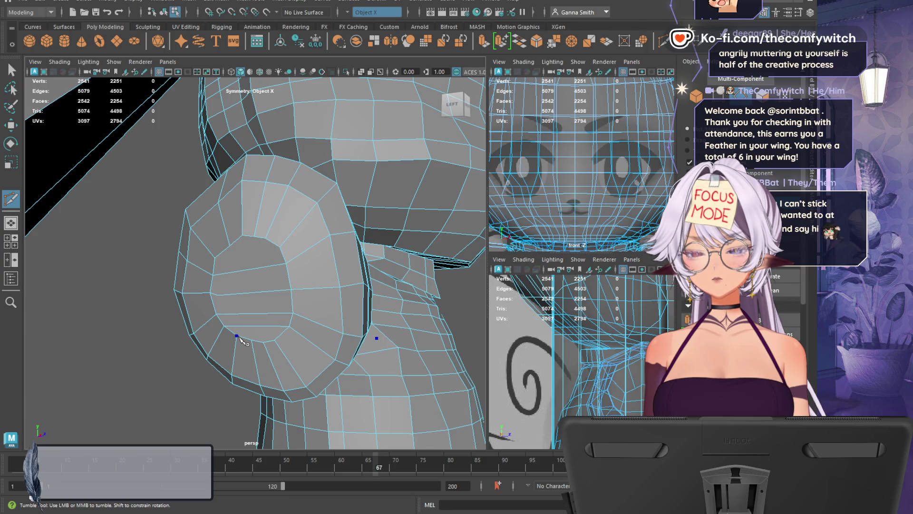
pyautogui.click(256, 339)
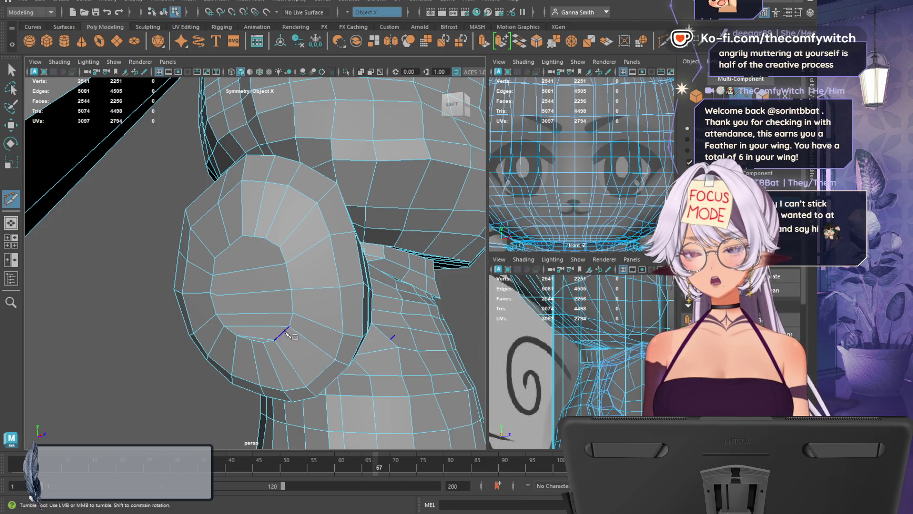
pyautogui.click(212, 273)
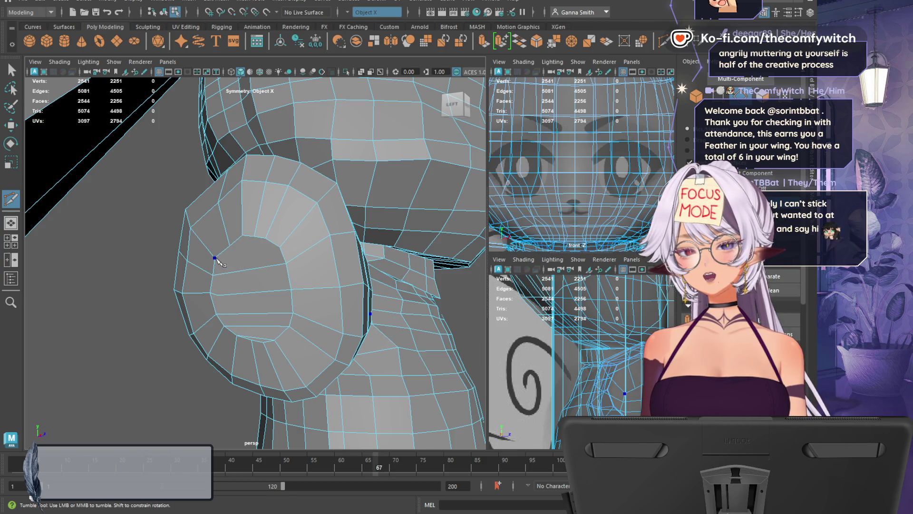
pyautogui.click(279, 247)
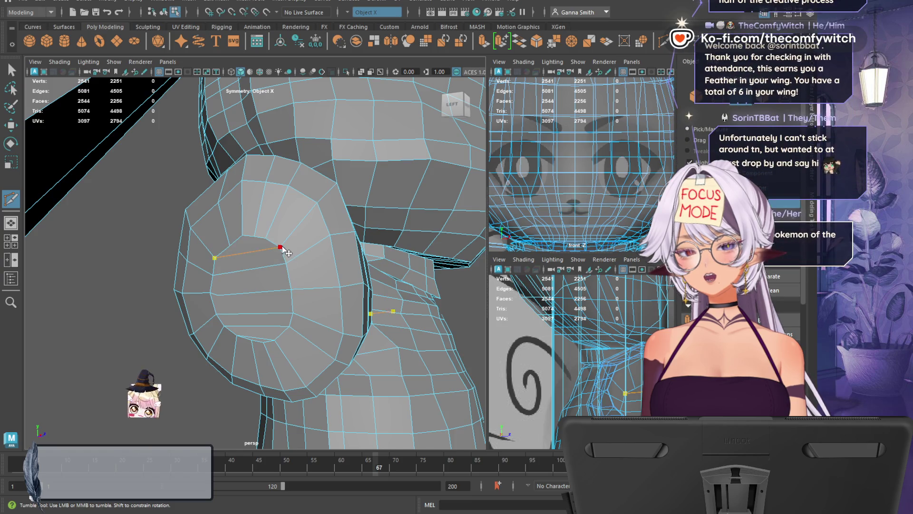
pyautogui.press('Return')
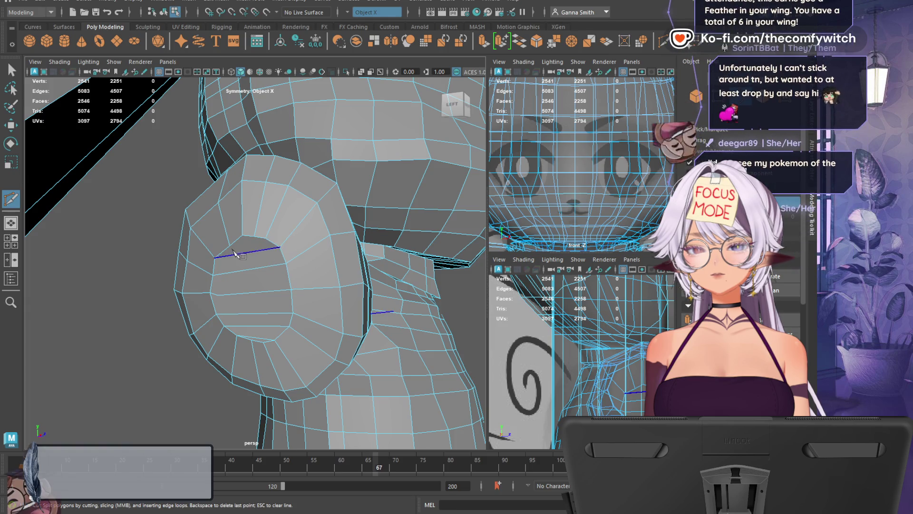
# Cut one last edge across the ear's centre and return to plain selection
pyautogui.click(229, 245)
pyautogui.click(265, 238)
pyautogui.rightClick(289, 252)
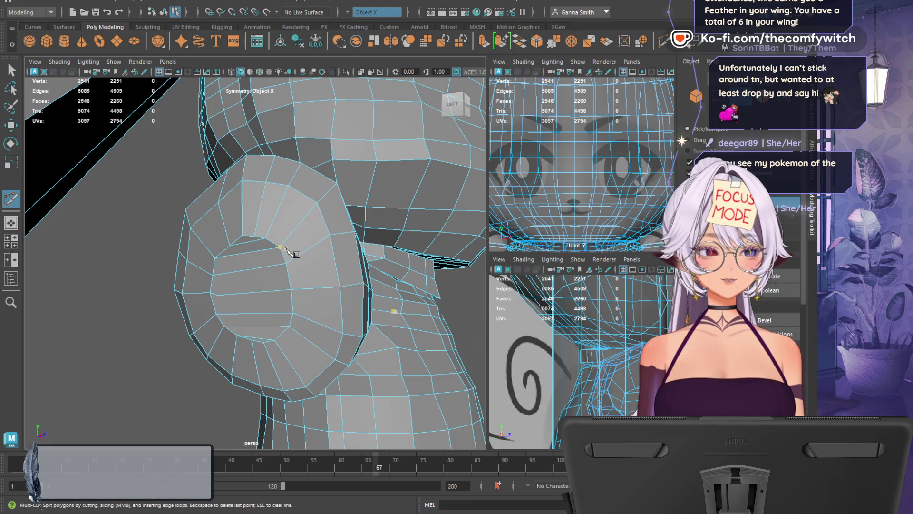
pyautogui.press('q')
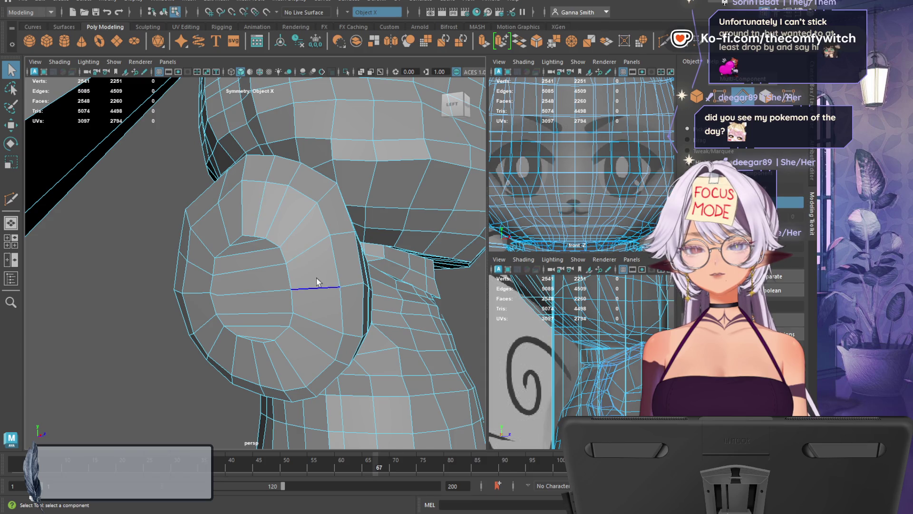
# In vertex mode with the Move tool, select one arm-end vertex and shift it sideways
pyautogui.moveTo(349, 306)
pyautogui.keyDown('alt'); pyautogui.mouseDown()
pyautogui.moveTo(290, 300)
pyautogui.moveTo(316, 305)
pyautogui.mouseUp(); pyautogui.keyUp('alt')
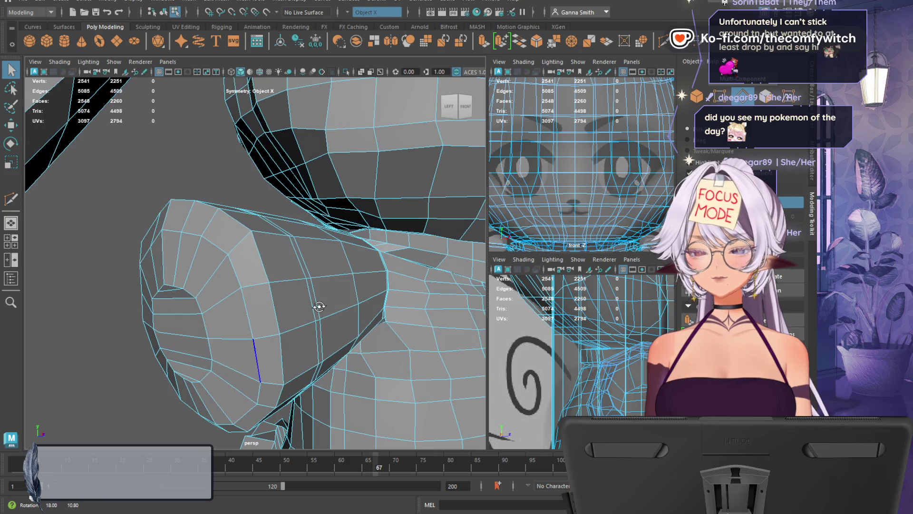
pyautogui.press('F9')
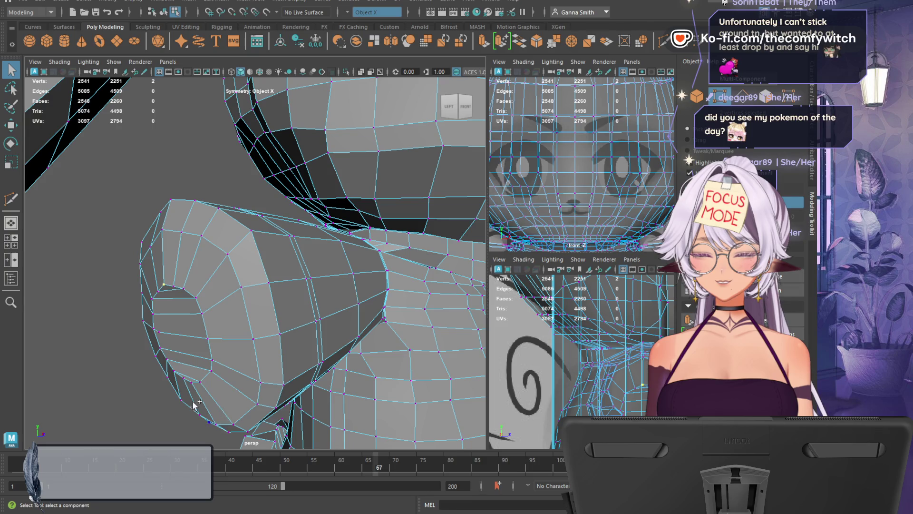
pyautogui.keyDown('alt'); pyautogui.moveTo(226, 391); pyautogui.dragTo(198, 381); pyautogui.keyUp('alt')
pyautogui.press('e')
pyautogui.press('w')
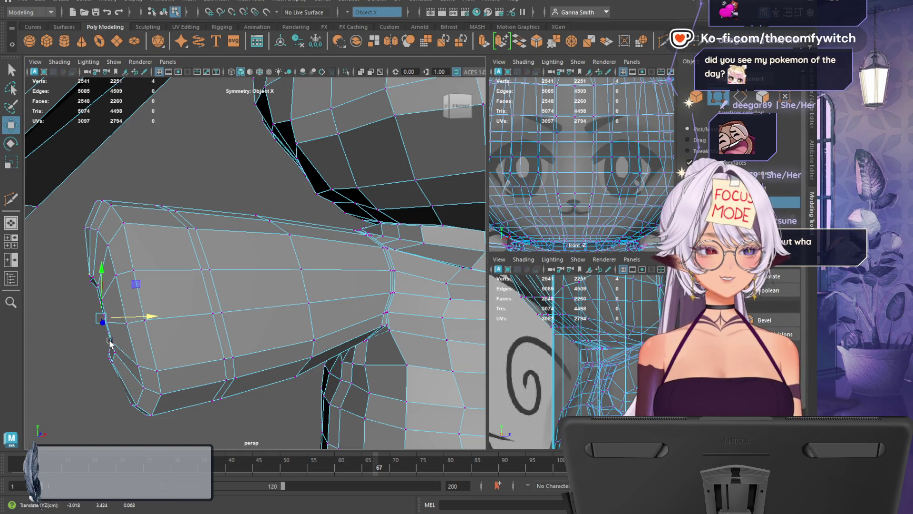
pyautogui.moveTo(86, 347)
pyautogui.keyDown('alt'); pyautogui.mouseDown()
pyautogui.moveTo(117, 355)
pyautogui.moveTo(112, 367)
pyautogui.moveTo(122, 328)
pyautogui.moveTo(201, 333)
pyautogui.moveTo(240, 361)
pyautogui.moveTo(249, 351)
pyautogui.moveTo(235, 348)
pyautogui.mouseUp(); pyautogui.keyUp('alt')
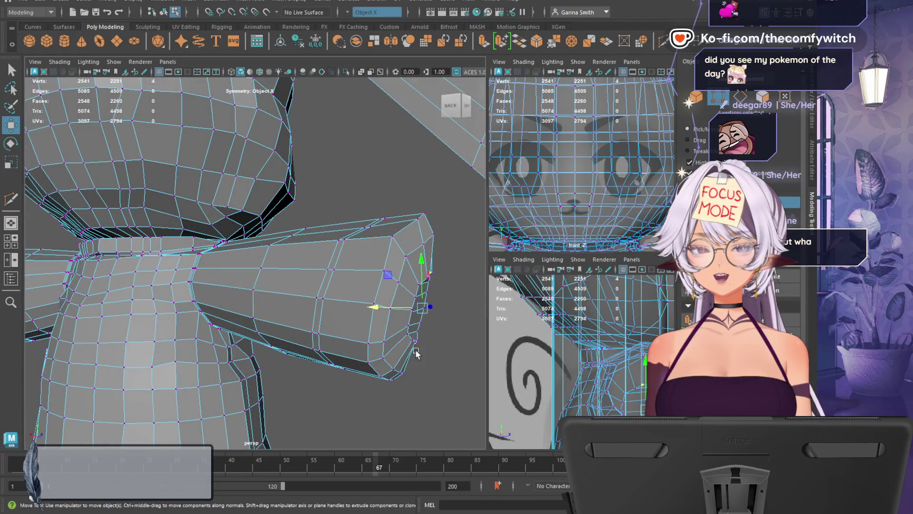
pyautogui.keyDown('alt'); pyautogui.moveTo(413, 352); pyautogui.dragTo(457, 359); pyautogui.keyUp('alt')
pyautogui.moveTo(381, 378)
pyautogui.keyDown('alt'); pyautogui.mouseDown()
pyautogui.moveTo(457, 366)
pyautogui.moveTo(328, 379)
pyautogui.mouseUp(); pyautogui.keyUp('alt')
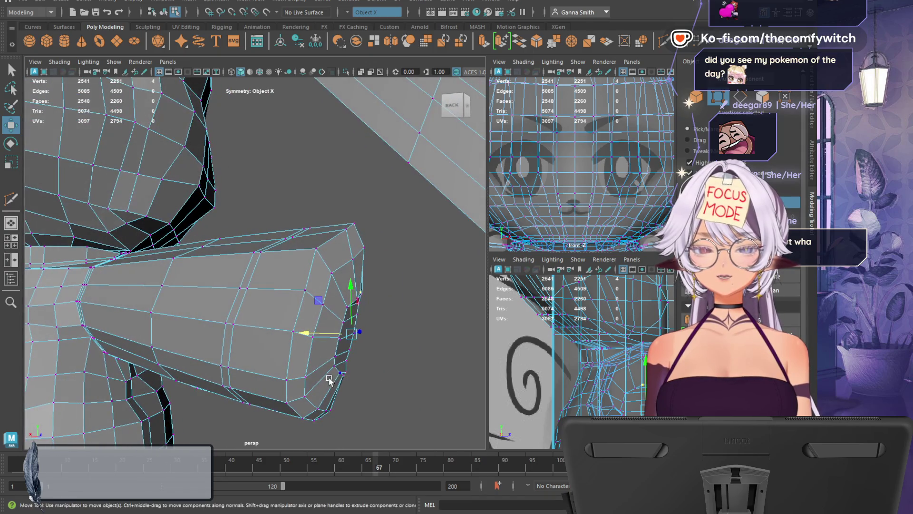
pyautogui.click(337, 375)
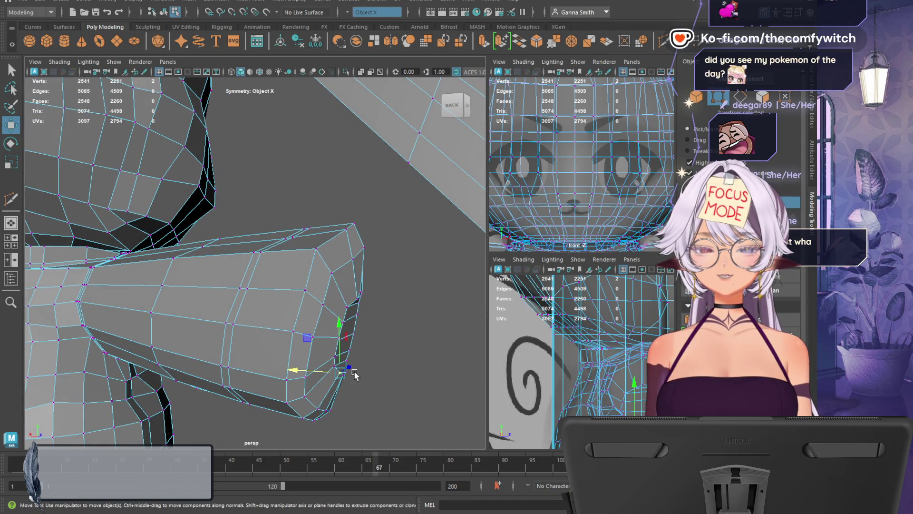
pyautogui.moveTo(395, 377)
pyautogui.keyDown('alt'); pyautogui.mouseDown()
pyautogui.moveTo(349, 376)
pyautogui.moveTo(369, 353)
pyautogui.moveTo(324, 354)
pyautogui.moveTo(371, 368)
pyautogui.moveTo(328, 374)
pyautogui.moveTo(369, 332)
pyautogui.moveTo(348, 370)
pyautogui.moveTo(347, 350)
pyautogui.moveTo(338, 360)
pyautogui.mouseUp(); pyautogui.keyUp('alt')
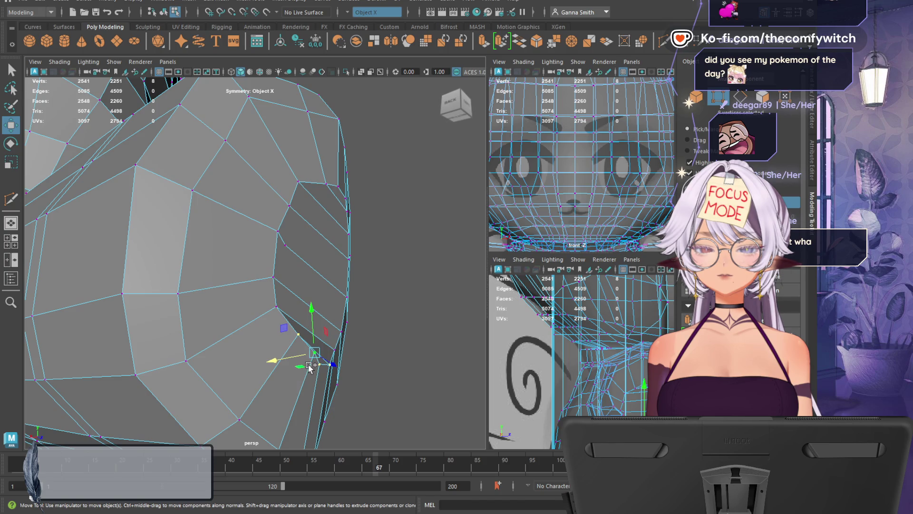
pyautogui.moveTo(408, 365)
pyautogui.keyDown('alt'); pyautogui.mouseDown()
pyautogui.moveTo(438, 393)
pyautogui.moveTo(316, 373)
pyautogui.mouseUp(); pyautogui.keyUp('alt')
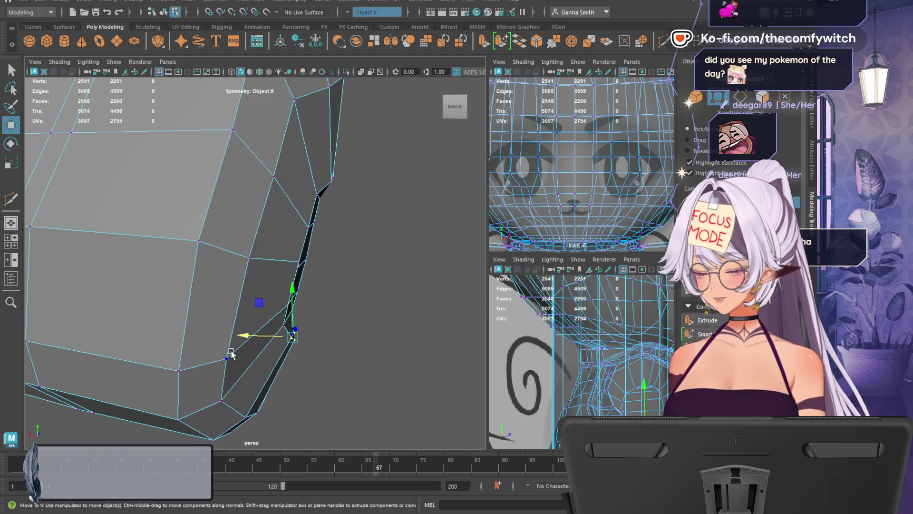
pyautogui.moveTo(249, 339); pyautogui.dragTo(241, 338)
# Nudge another vertex left, then select three rim vertices and shift them along X
pyautogui.moveTo(328, 280)
pyautogui.keyDown('alt'); pyautogui.mouseDown()
pyautogui.moveTo(370, 318)
pyautogui.moveTo(322, 318)
pyautogui.moveTo(319, 306)
pyautogui.mouseUp(); pyautogui.keyUp('alt')
pyautogui.click(362, 268)
pyautogui.keyDown('alt'); pyautogui.moveTo(367, 271); pyautogui.dragTo(479, 300); pyautogui.keyUp('alt')
pyautogui.moveTo(278, 260); pyautogui.dragTo(274, 259)
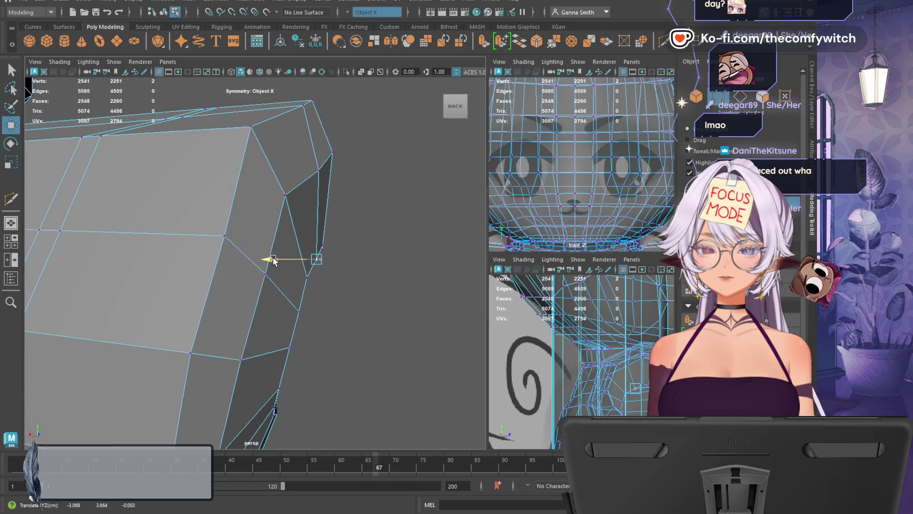
pyautogui.keyDown('alt'); pyautogui.moveTo(413, 312); pyautogui.dragTo(337, 312); pyautogui.keyUp('alt')
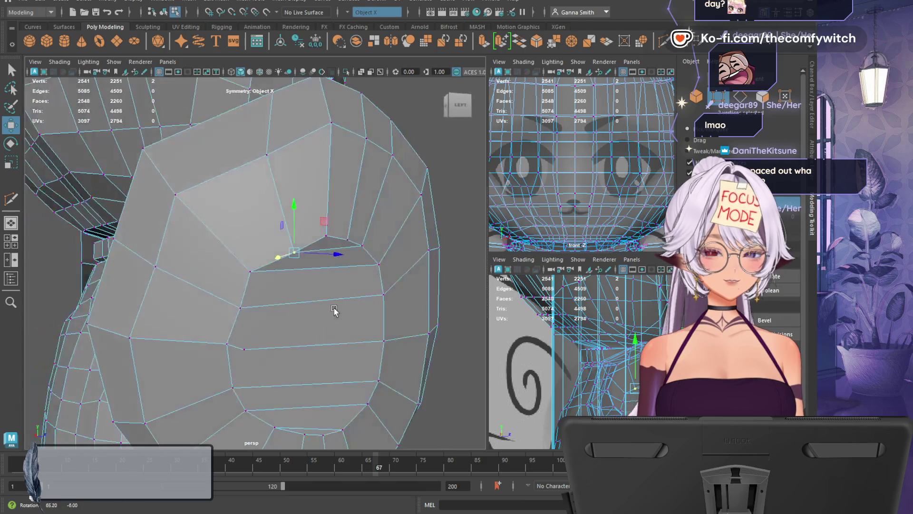
pyautogui.keyDown('shift'); pyautogui.click(350, 240); pyautogui.keyUp('shift')
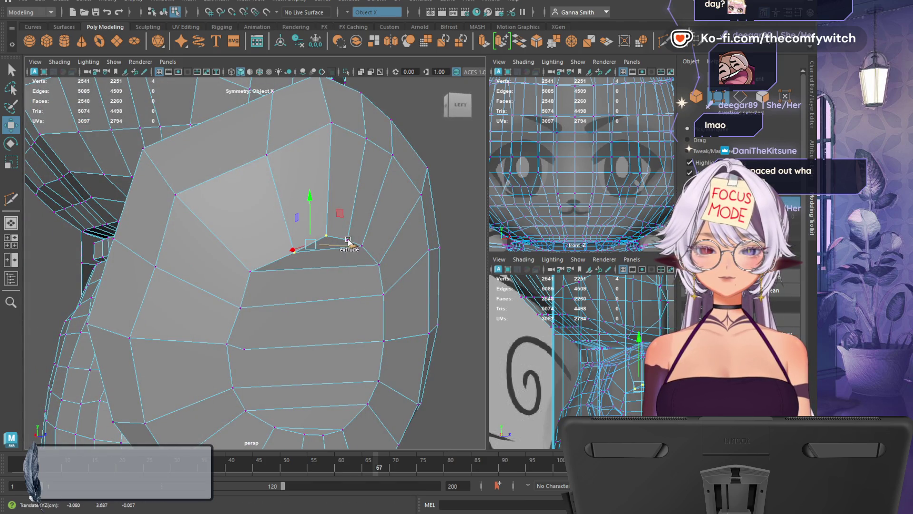
pyautogui.keyDown('shift'); pyautogui.click(362, 246); pyautogui.keyUp('shift')
pyautogui.keyDown('alt'); pyautogui.moveTo(369, 326); pyautogui.dragTo(441, 335); pyautogui.keyUp('alt')
pyautogui.moveTo(271, 250); pyautogui.dragTo(265, 250)
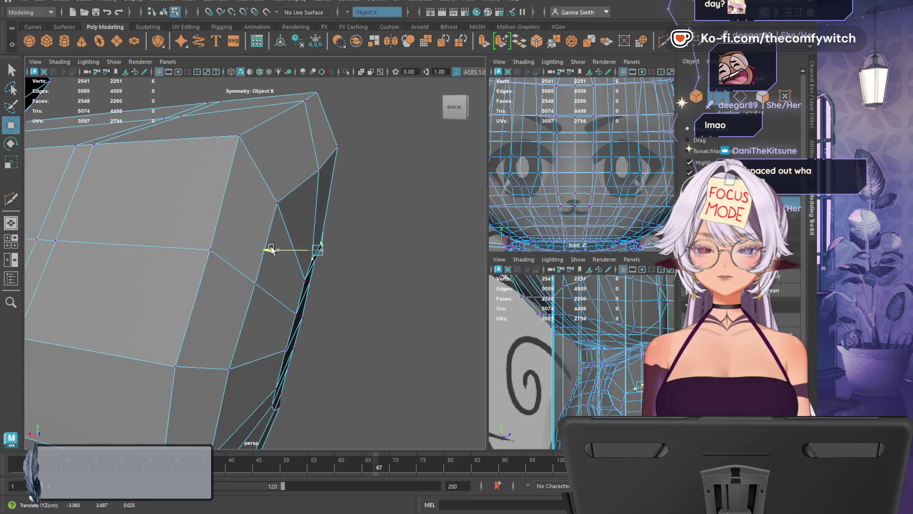
# Move a single arm-rim vertex upward and slightly sideways
pyautogui.moveTo(307, 271)
pyautogui.keyDown('alt'); pyautogui.mouseDown()
pyautogui.moveTo(330, 315)
pyautogui.moveTo(209, 330)
pyautogui.moveTo(152, 314)
pyautogui.moveTo(198, 316)
pyautogui.moveTo(204, 362)
pyautogui.moveTo(284, 364)
pyautogui.moveTo(198, 361)
pyautogui.moveTo(189, 347)
pyautogui.moveTo(248, 369)
pyautogui.mouseUp(); pyautogui.keyUp('alt')
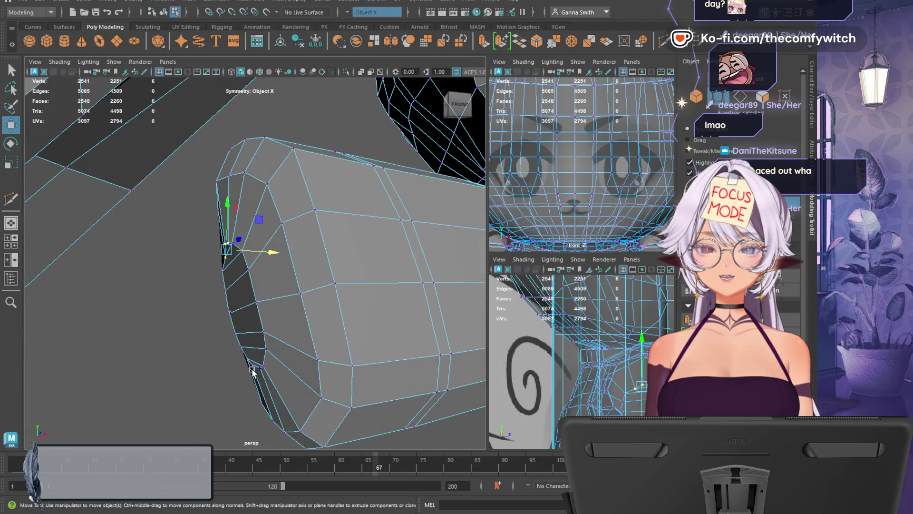
pyautogui.click(251, 367)
pyautogui.moveTo(251, 326); pyautogui.dragTo(251, 329)
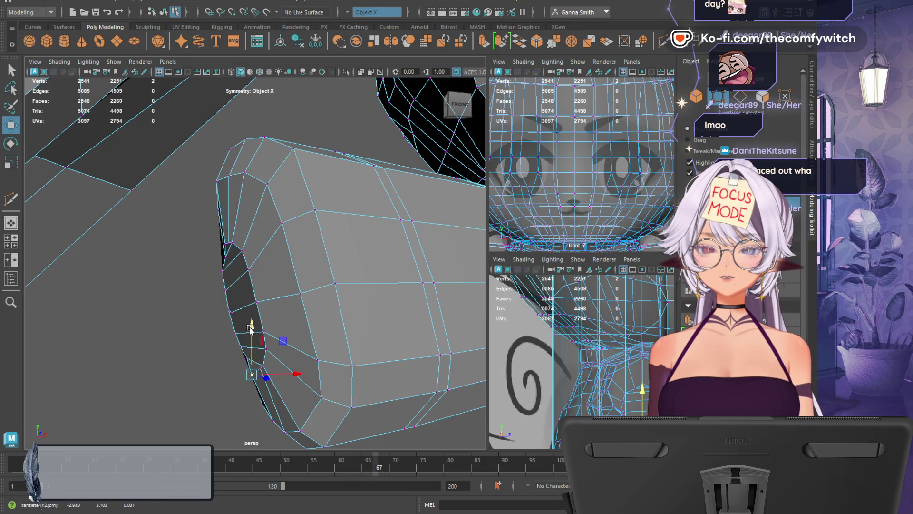
pyautogui.moveTo(299, 374)
pyautogui.mouseDown()
pyautogui.moveTo(281, 335)
pyautogui.moveTo(447, 344)
pyautogui.moveTo(430, 327)
pyautogui.moveTo(388, 323)
pyautogui.moveTo(286, 342)
pyautogui.mouseUp()
pyautogui.scroll(10, 265, 344)
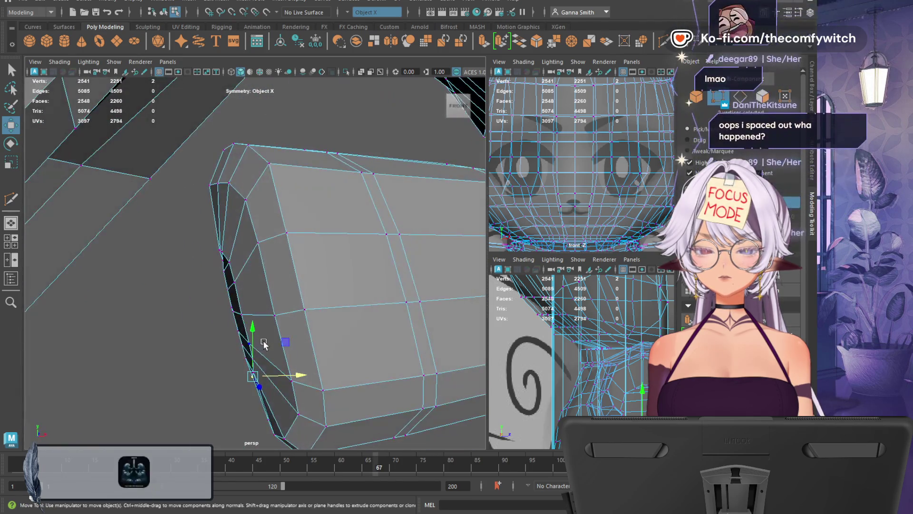
pyautogui.scroll(-3, 265, 344)
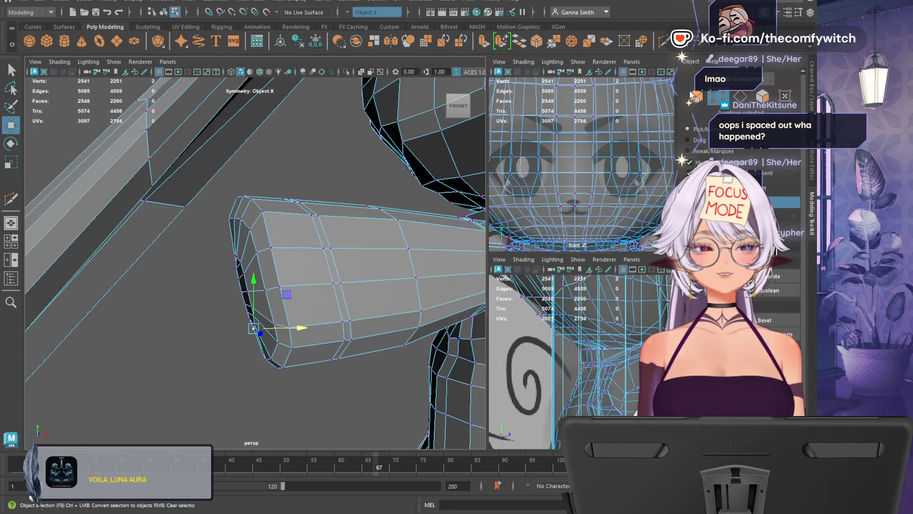
# In object mode, apply a Divisions 1 smooth to the body, inspect it, then undo it
pyautogui.click(702, 103)
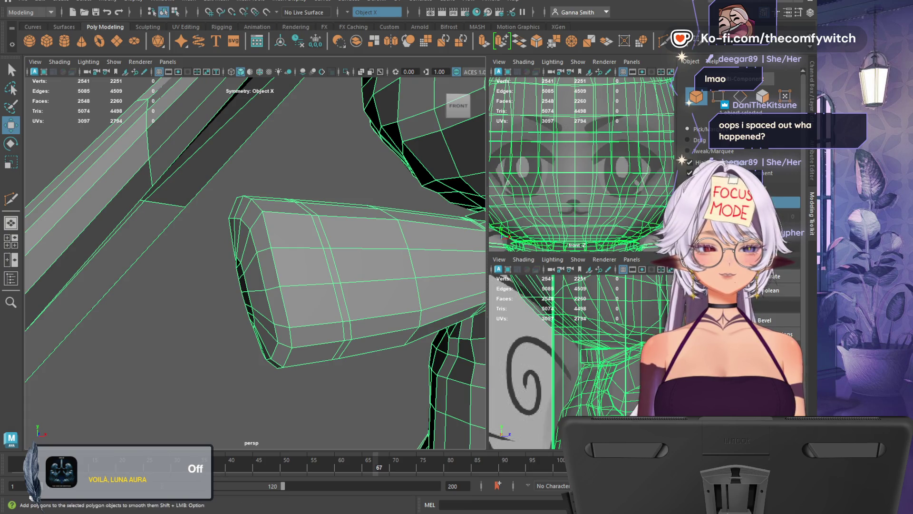
pyautogui.keyDown('shift'); pyautogui.moveTo(380, 347); pyautogui.dragTo(384, 389, button='right'); pyautogui.keyUp('shift')
pyautogui.moveTo(384, 389)
pyautogui.keyDown('alt'); pyautogui.mouseDown()
pyautogui.moveTo(333, 382)
pyautogui.moveTo(373, 379)
pyautogui.moveTo(276, 385)
pyautogui.moveTo(385, 380)
pyautogui.moveTo(331, 391)
pyautogui.mouseUp(); pyautogui.keyUp('alt')
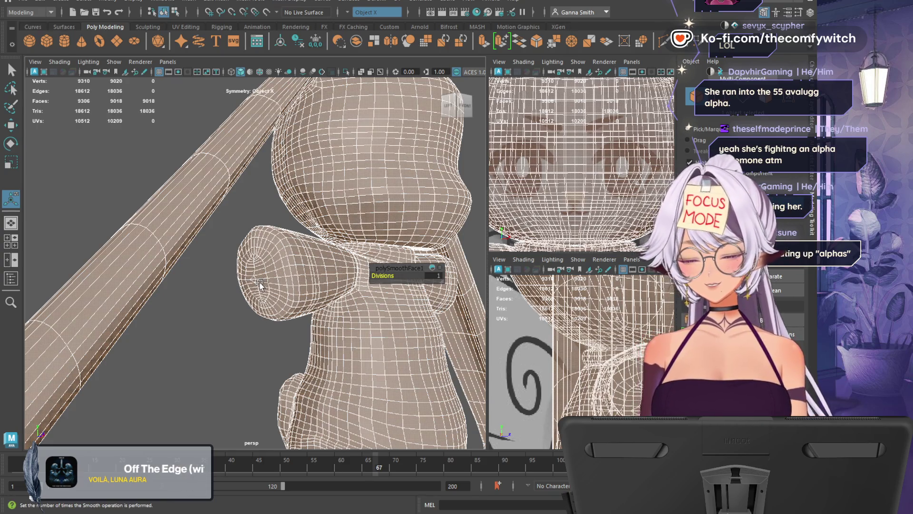
pyautogui.hotkey('ctrl', 'z')
pyautogui.scroll(3, 277, 283)
pyautogui.moveTo(277, 283)
pyautogui.keyDown('alt'); pyautogui.mouseDown()
pyautogui.moveTo(285, 316)
pyautogui.moveTo(299, 312)
pyautogui.mouseUp(); pyautogui.keyUp('alt')
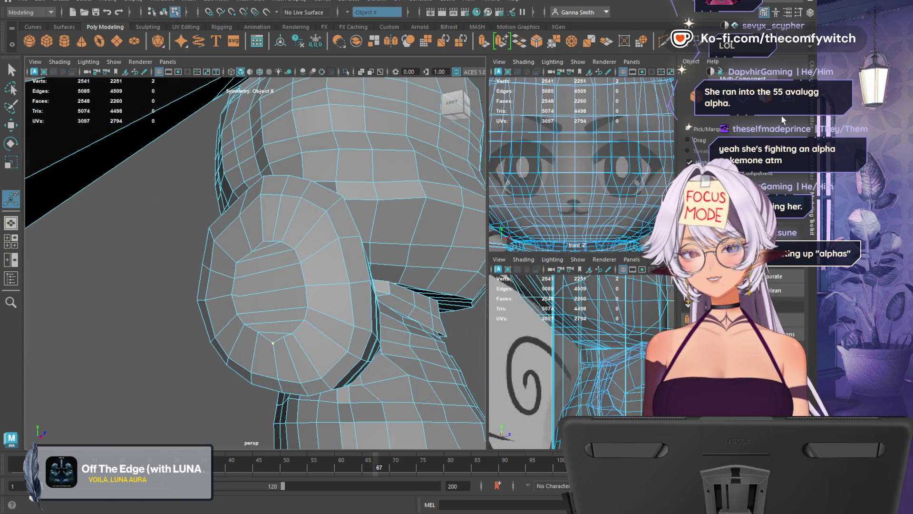
# Reselect the bunny mesh, reapply the 1-division smooth and inspect the rounded body
pyautogui.press('q')
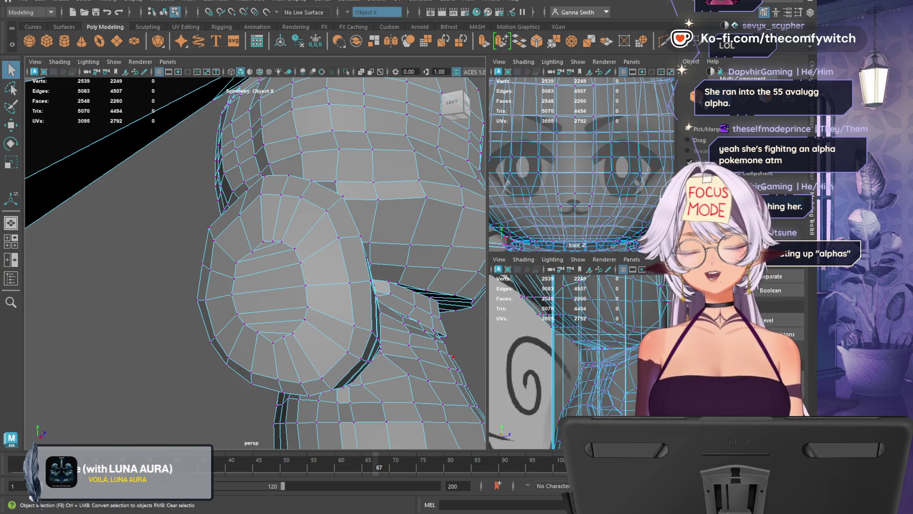
pyautogui.click(163, 12)
pyautogui.keyDown('shift'); pyautogui.moveTo(390, 285); pyautogui.dragTo(406, 305, button='right'); pyautogui.keyUp('shift')
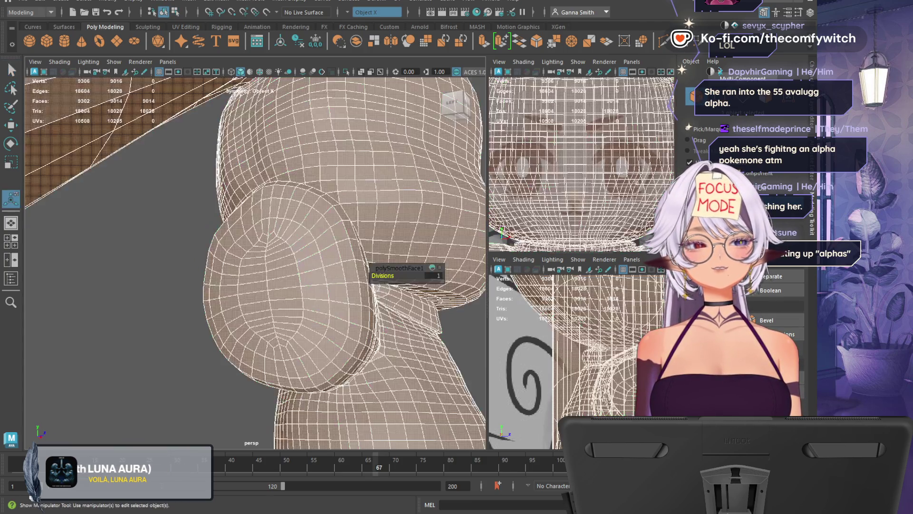
pyautogui.moveTo(345, 338)
pyautogui.keyDown('alt'); pyautogui.mouseDown()
pyautogui.moveTo(247, 338)
pyautogui.moveTo(410, 337)
pyautogui.moveTo(362, 310)
pyautogui.moveTo(469, 356)
pyautogui.moveTo(228, 356)
pyautogui.mouseUp(); pyautogui.keyUp('alt')
pyautogui.scroll(-3, 450, 354)
pyautogui.click(291, 389)
pyautogui.moveTo(291, 390)
pyautogui.keyDown('alt'); pyautogui.mouseDown()
pyautogui.moveTo(456, 383)
pyautogui.moveTo(381, 350)
pyautogui.mouseUp(); pyautogui.keyUp('alt')
pyautogui.click(381, 351)
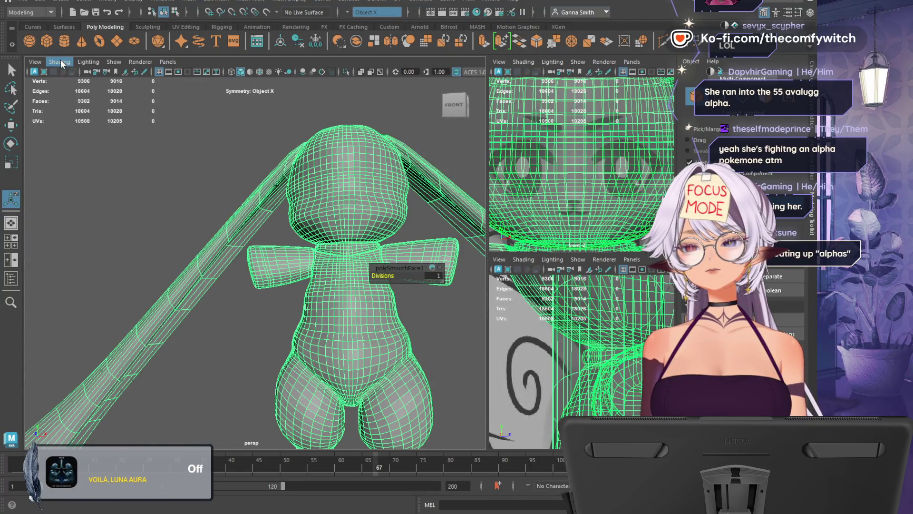
# Undo the smooth to restore the low-poly bunny and clear the selection
pyautogui.click(233, 330)
pyautogui.moveTo(279, 320)
pyautogui.keyDown('alt'); pyautogui.mouseDown()
pyautogui.moveTo(396, 346)
pyautogui.moveTo(285, 351)
pyautogui.moveTo(50, 309)
pyautogui.moveTo(129, 320)
pyautogui.moveTo(148, 336)
pyautogui.mouseUp(); pyautogui.keyUp('alt')
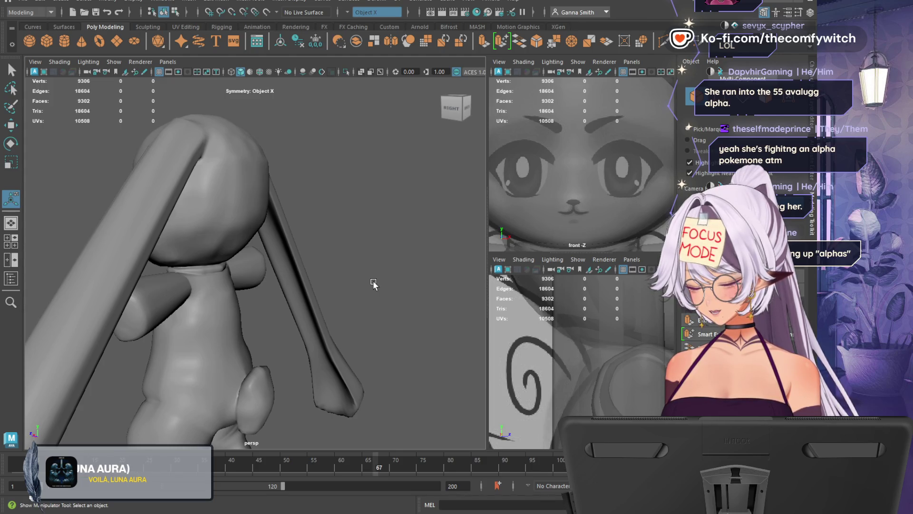
pyautogui.hotkey('ctrl', 'z')
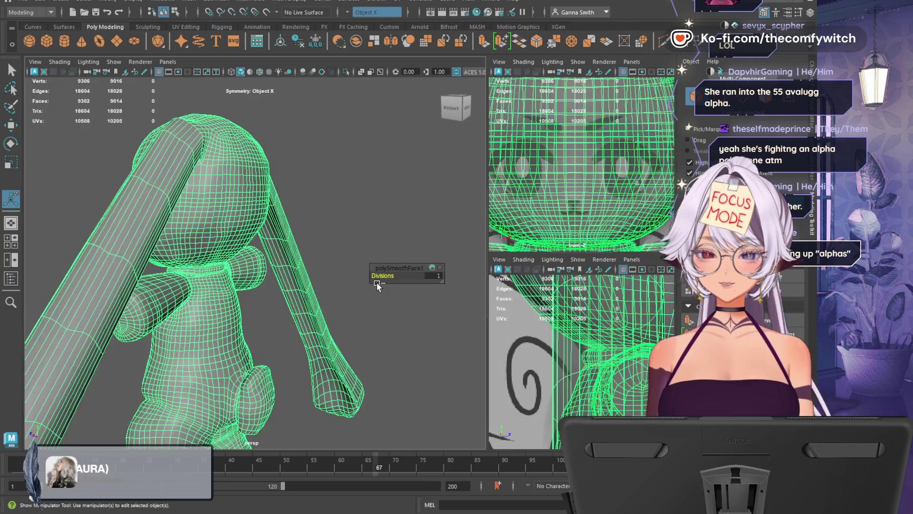
pyautogui.hotkey('ctrl', 'z')
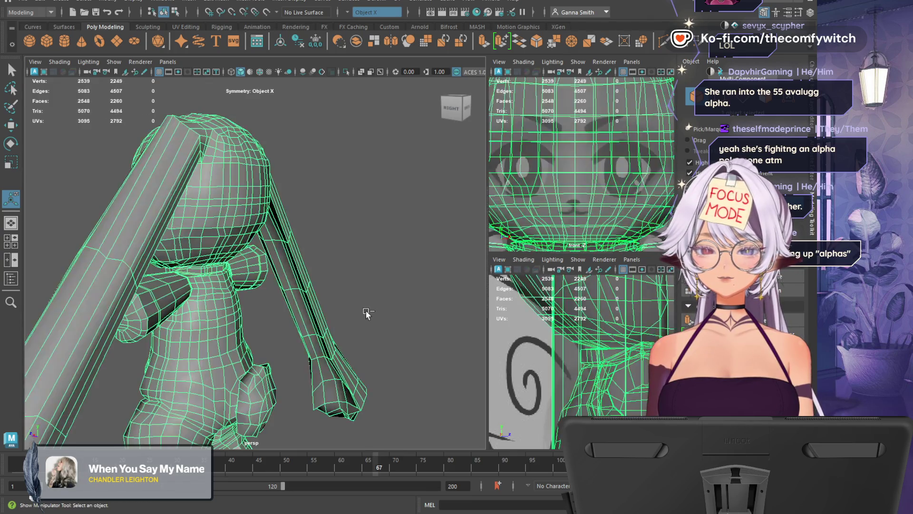
pyautogui.moveTo(371, 266)
pyautogui.keyDown('alt'); pyautogui.mouseDown()
pyautogui.moveTo(411, 261)
pyautogui.moveTo(422, 367)
pyautogui.moveTo(478, 361)
pyautogui.moveTo(391, 364)
pyautogui.moveTo(434, 354)
pyautogui.mouseUp(); pyautogui.keyUp('alt')
pyautogui.click(422, 364)
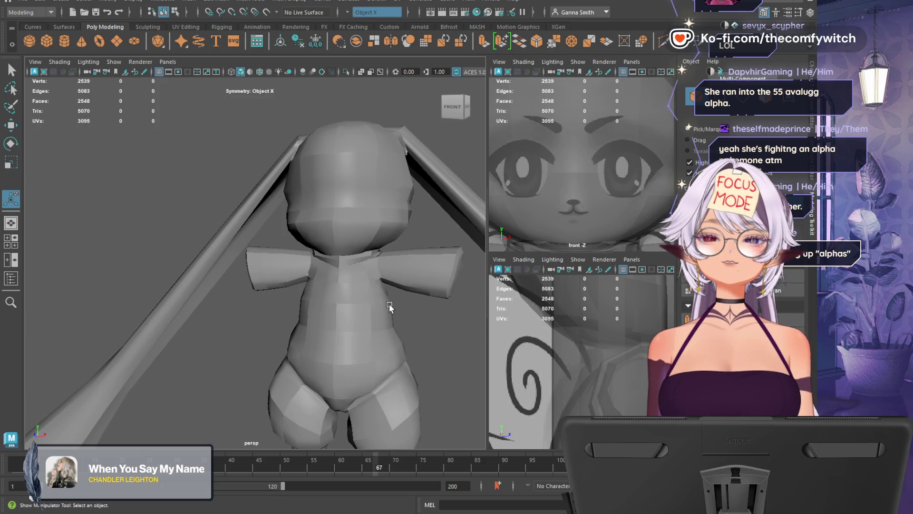
# Zoom out and tilt the view down to the wing mesh below the legs, selecting it
pyautogui.scroll(-3, 389, 306)
pyautogui.keyDown('alt'); pyautogui.moveTo(415, 358); pyautogui.dragTo(389, 159, button='middle'); pyautogui.keyUp('alt')
pyautogui.moveTo(389, 159)
pyautogui.keyDown('alt'); pyautogui.mouseDown()
pyautogui.moveTo(433, 320)
pyautogui.moveTo(338, 291)
pyautogui.mouseUp(); pyautogui.keyUp('alt')
pyautogui.click(339, 291)
# Orbit around the bunny, then marquee-select all meshes including the wings and bone prop
pyautogui.moveTo(278, 360)
pyautogui.keyDown('alt'); pyautogui.mouseDown()
pyautogui.moveTo(408, 363)
pyautogui.moveTo(459, 400)
pyautogui.moveTo(249, 444)
pyautogui.moveTo(270, 395)
pyautogui.moveTo(241, 363)
pyautogui.moveTo(266, 343)
pyautogui.moveTo(283, 351)
pyautogui.mouseUp(); pyautogui.keyUp('alt')
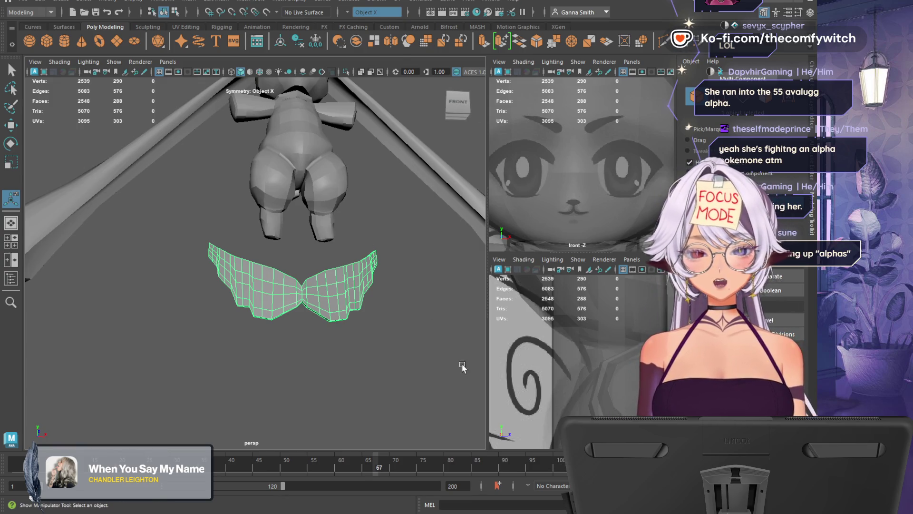
pyautogui.moveTo(320, 385)
pyautogui.keyDown('alt'); pyautogui.mouseDown()
pyautogui.moveTo(400, 375)
pyautogui.moveTo(352, 387)
pyautogui.moveTo(450, 402)
pyautogui.moveTo(302, 414)
pyautogui.moveTo(304, 402)
pyautogui.mouseUp(); pyautogui.keyUp('alt')
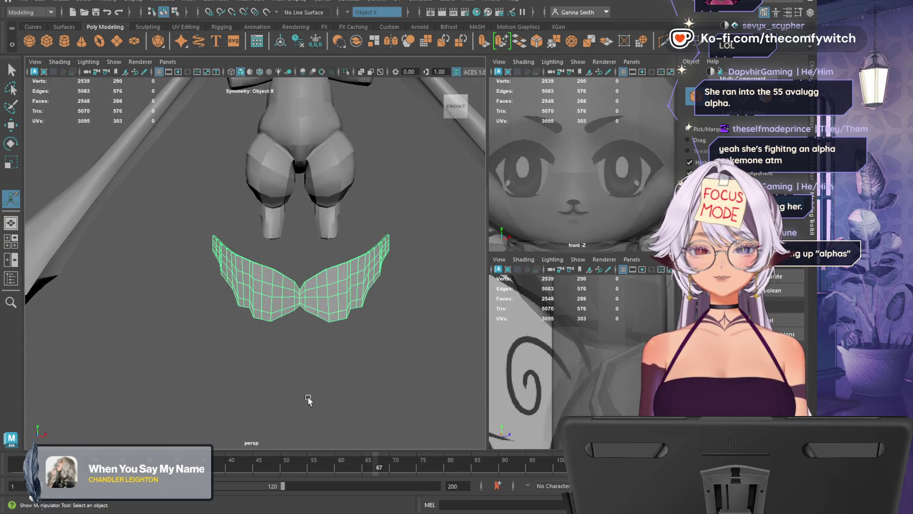
pyautogui.moveTo(372, 383)
pyautogui.keyDown('alt'); pyautogui.mouseDown()
pyautogui.moveTo(300, 396)
pyautogui.moveTo(432, 397)
pyautogui.moveTo(347, 355)
pyautogui.mouseUp(); pyautogui.keyUp('alt')
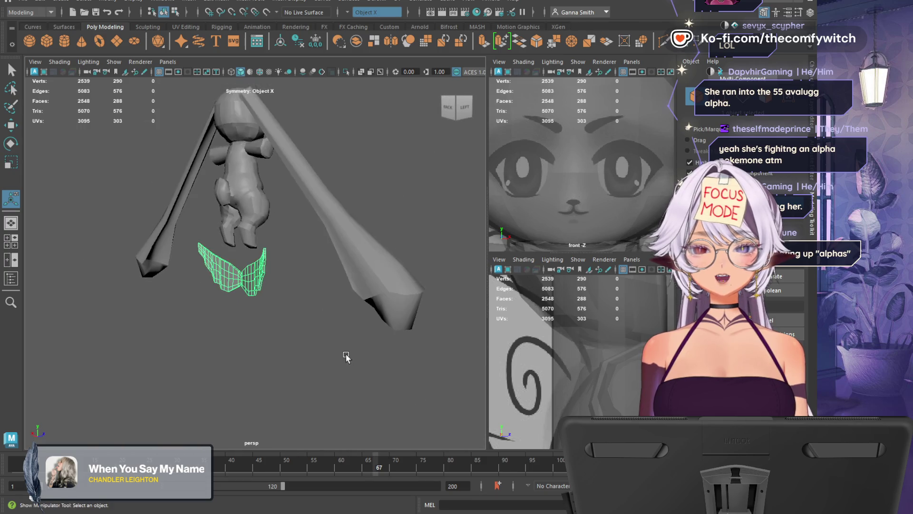
pyautogui.moveTo(380, 114); pyautogui.dragTo(112, 395)
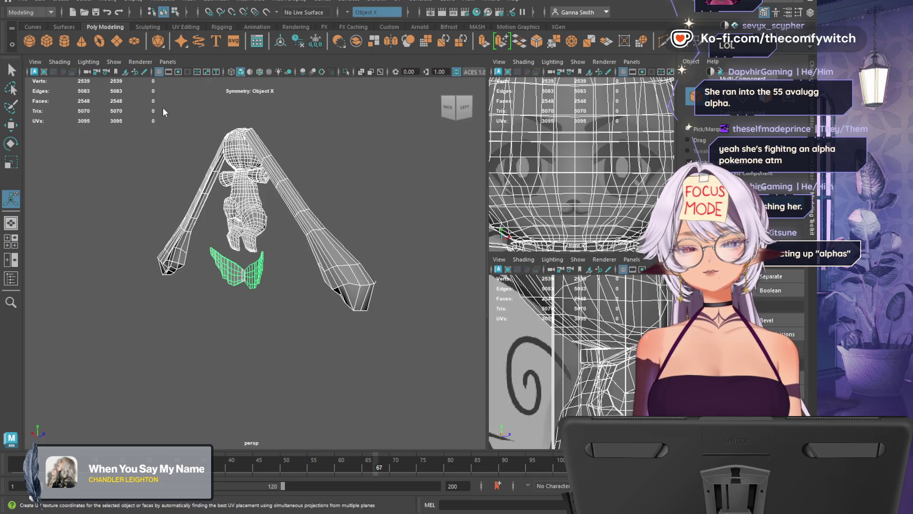
# Apply Automatic UV mapping to all meshes, then a Camera-Based projection from the front view
pyautogui.press('g')
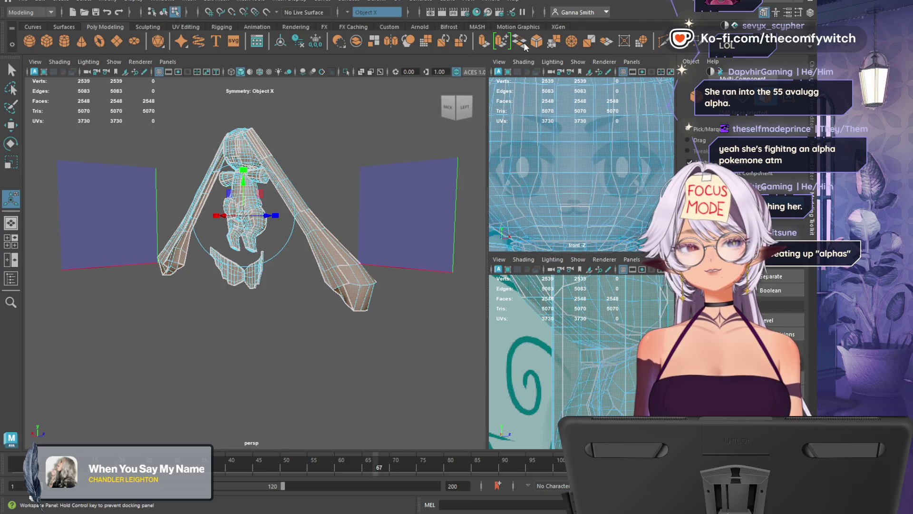
pyautogui.scroll(5, 269, 230)
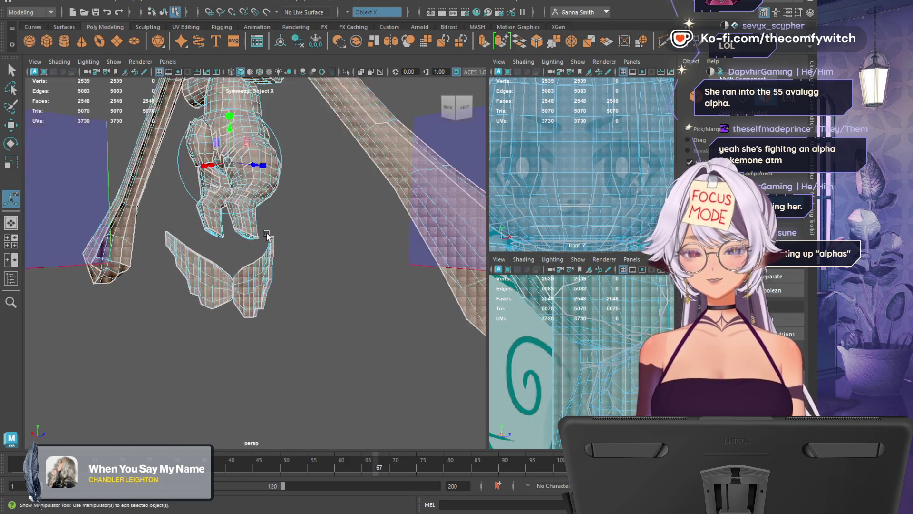
pyautogui.keyDown('alt'); pyautogui.moveTo(311, 215); pyautogui.dragTo(298, 315); pyautogui.keyUp('alt')
pyautogui.moveTo(345, 142)
pyautogui.keyDown('alt'); pyautogui.mouseDown()
pyautogui.moveTo(177, 147)
pyautogui.moveTo(204, 157)
pyautogui.moveTo(316, 292)
pyautogui.mouseUp(); pyautogui.keyUp('alt')
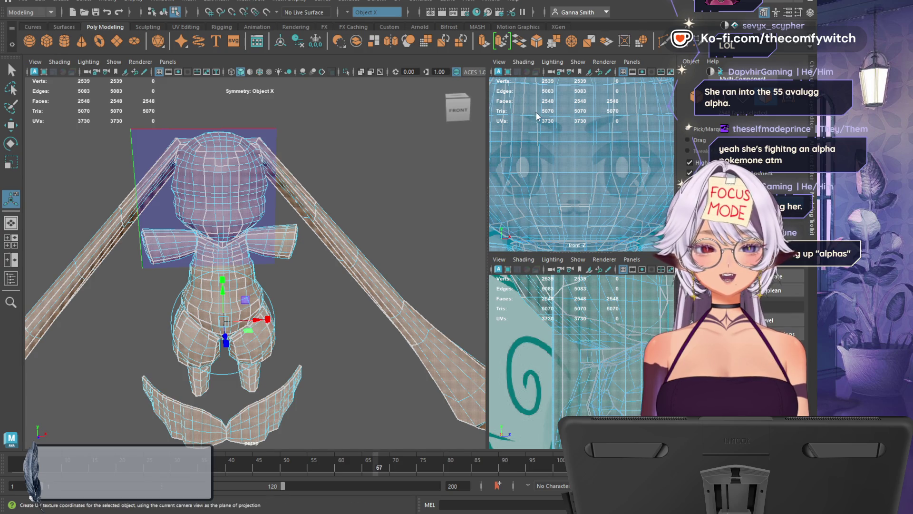
pyautogui.press('g')
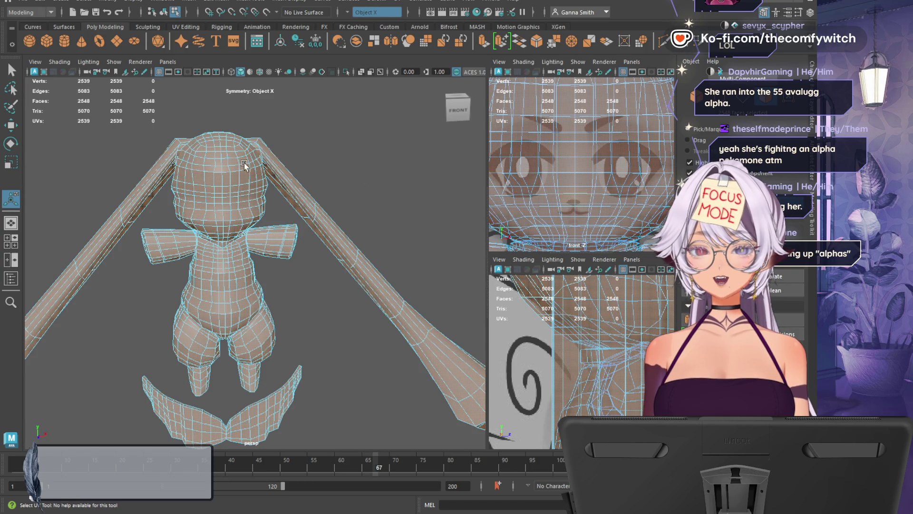
# Select two forehead faces and level the view to face the character's front
pyautogui.click(221, 179)
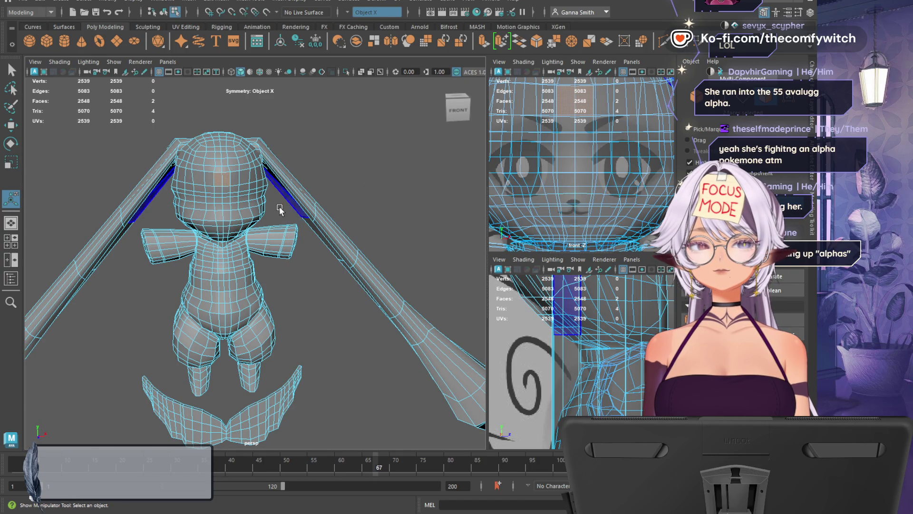
pyautogui.scroll(3, 243, 207)
pyautogui.keyDown('alt'); pyautogui.moveTo(320, 294); pyautogui.dragTo(318, 273); pyautogui.keyUp('alt')
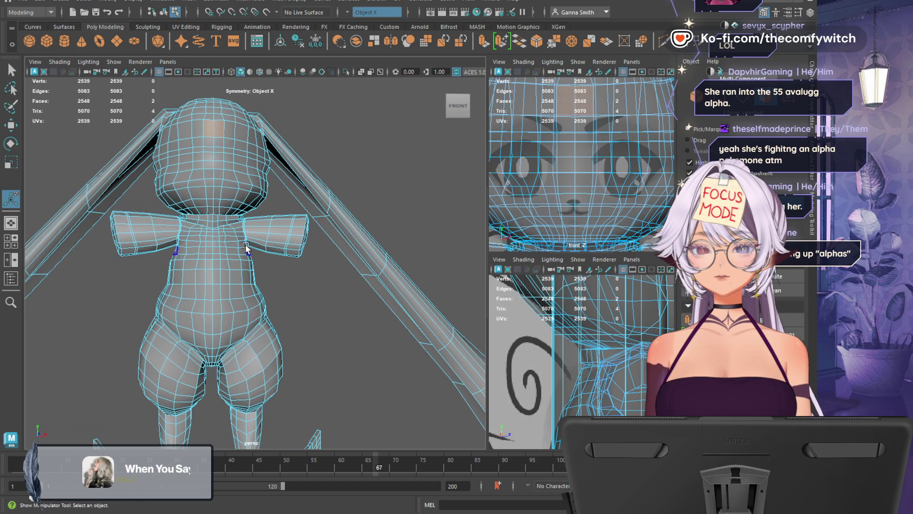
pyautogui.keyDown('alt'); pyautogui.moveTo(338, 357); pyautogui.dragTo(320, 152, button='middle'); pyautogui.keyUp('alt')
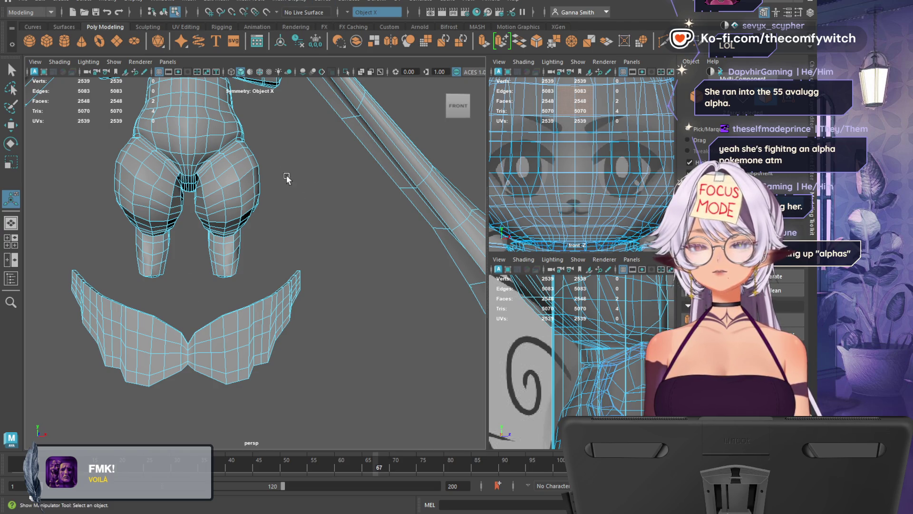
pyautogui.keyDown('alt'); pyautogui.moveTo(285, 177); pyautogui.dragTo(304, 158, button='middle'); pyautogui.keyUp('alt')
pyautogui.moveTo(304, 158)
pyautogui.keyDown('alt'); pyautogui.mouseDown()
pyautogui.moveTo(336, 309)
pyautogui.moveTo(320, 316)
pyautogui.moveTo(318, 301)
pyautogui.moveTo(328, 298)
pyautogui.mouseUp(); pyautogui.keyUp('alt')
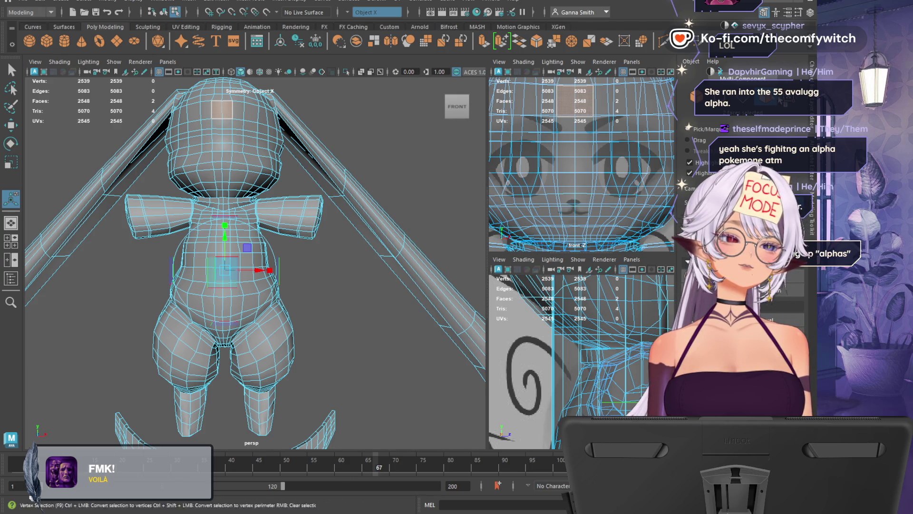
pyautogui.click(678, 139)
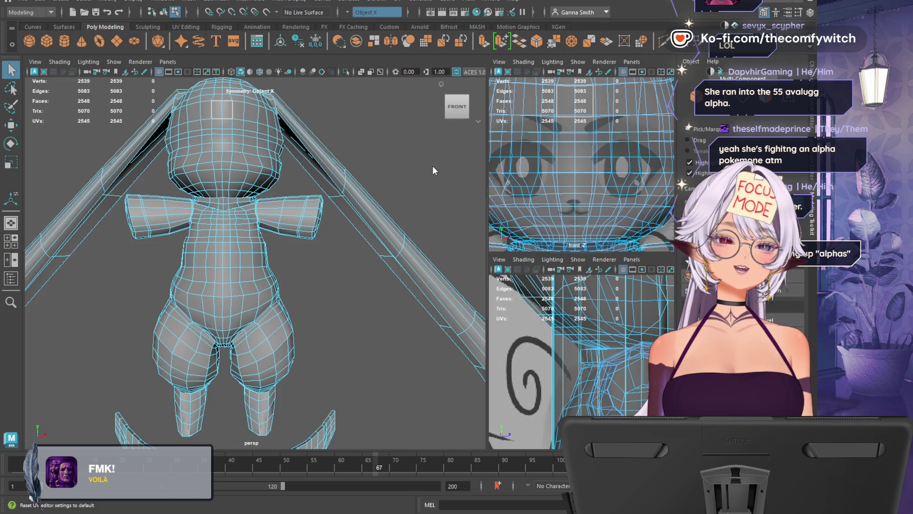
pyautogui.click(384, 98)
pyautogui.click(226, 161)
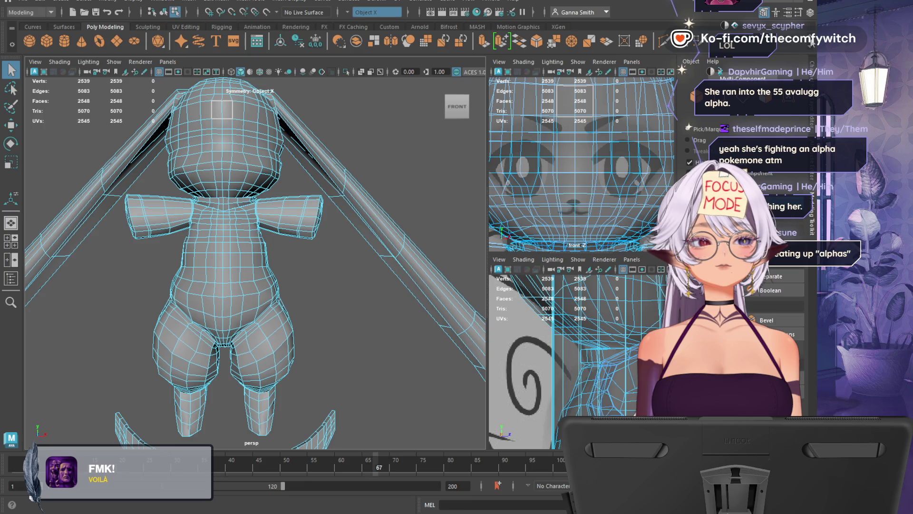
pyautogui.click(163, 12)
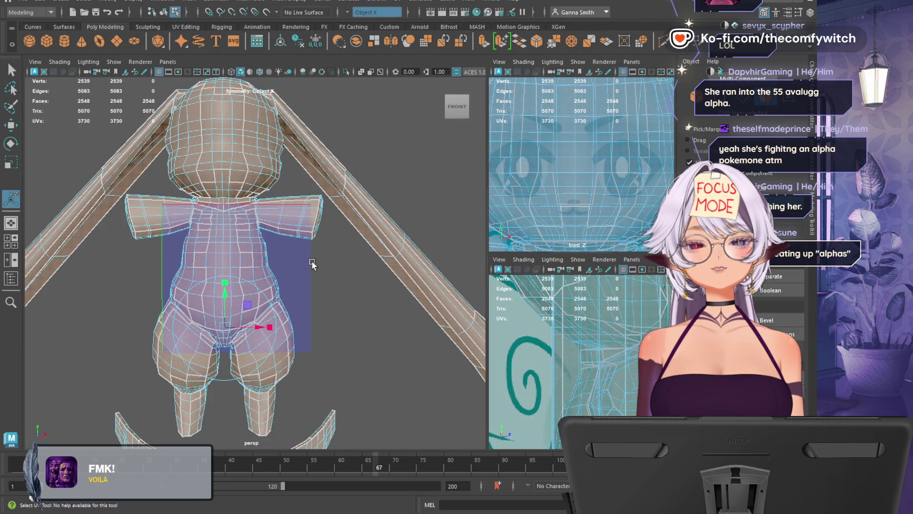
pyautogui.press('t')
pyautogui.press('f')
pyautogui.scroll(2, 313, 265)
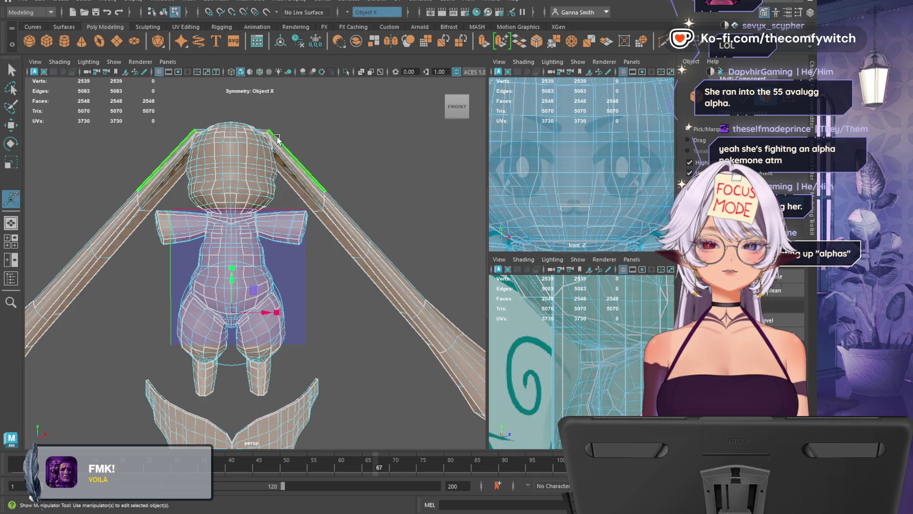
pyautogui.scroll(-1, 346, 241)
pyautogui.scroll(2, 336, 264)
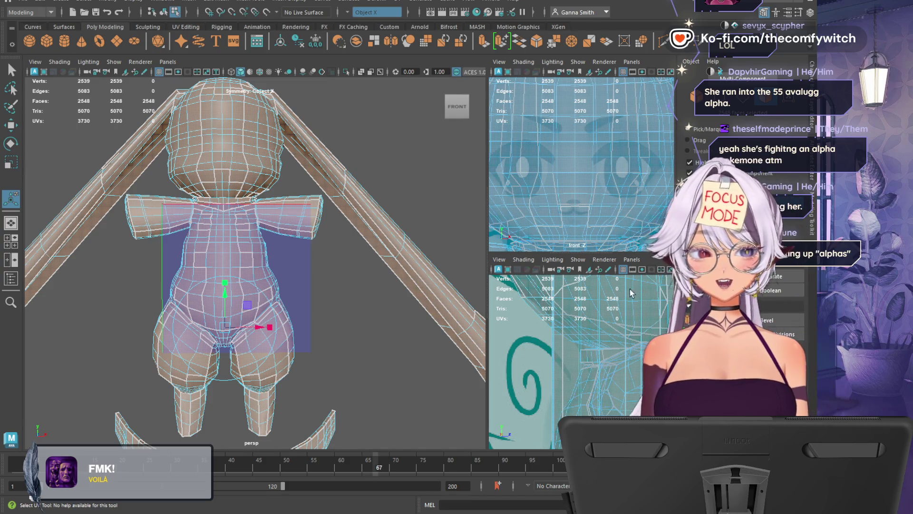
# Exit UV component mode with F8, returning the bunny to object mode
pyautogui.press('F8')
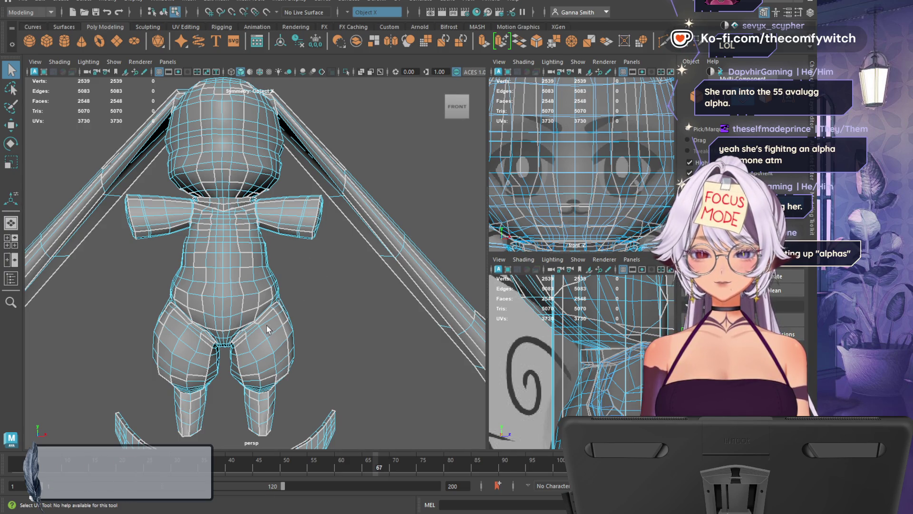
# Marquee-select the edges across the hips and legs, then clear that selection
pyautogui.click(288, 320)
pyautogui.moveTo(300, 298)
pyautogui.mouseDown()
pyautogui.moveTo(272, 404)
pyautogui.moveTo(223, 449)
pyautogui.mouseUp()
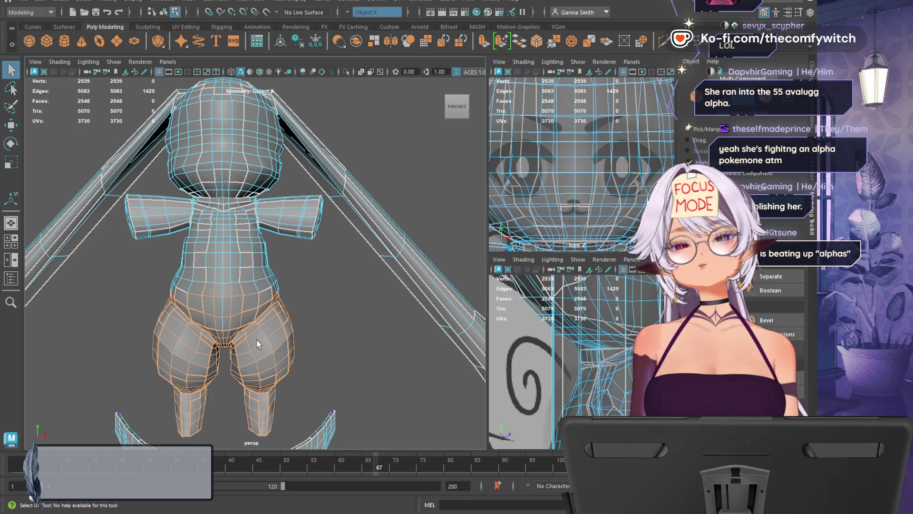
pyautogui.scroll(-3, 234, 236)
pyautogui.scroll(3, 247, 258)
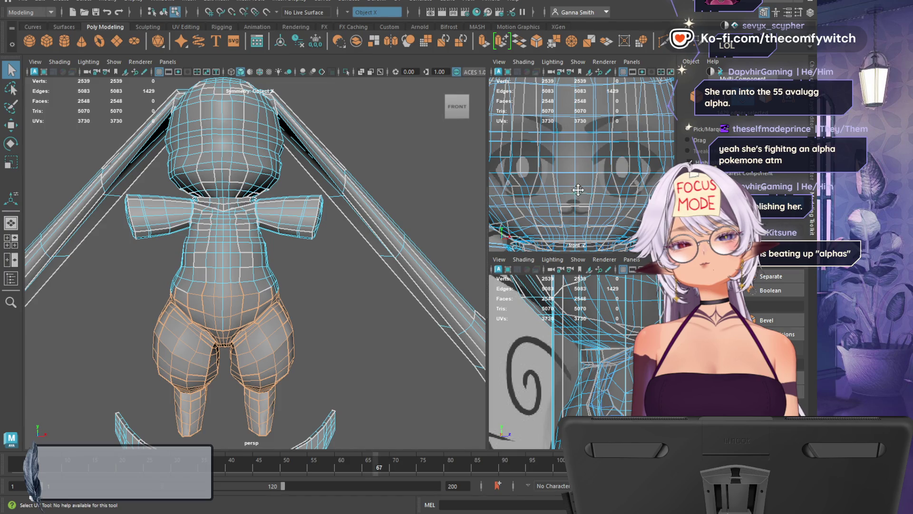
pyautogui.click(345, 339)
# Zoom in on the legs and the wing piece beneath them
pyautogui.scroll(-3, 346, 338)
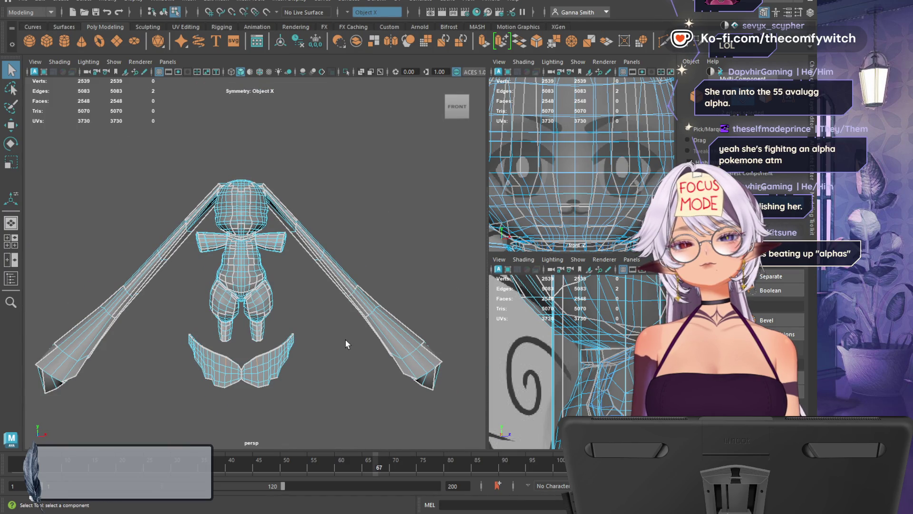
pyautogui.scroll(5, 323, 392)
pyautogui.keyDown('alt'); pyautogui.moveTo(323, 392); pyautogui.dragTo(374, 146, button='middle'); pyautogui.keyUp('alt')
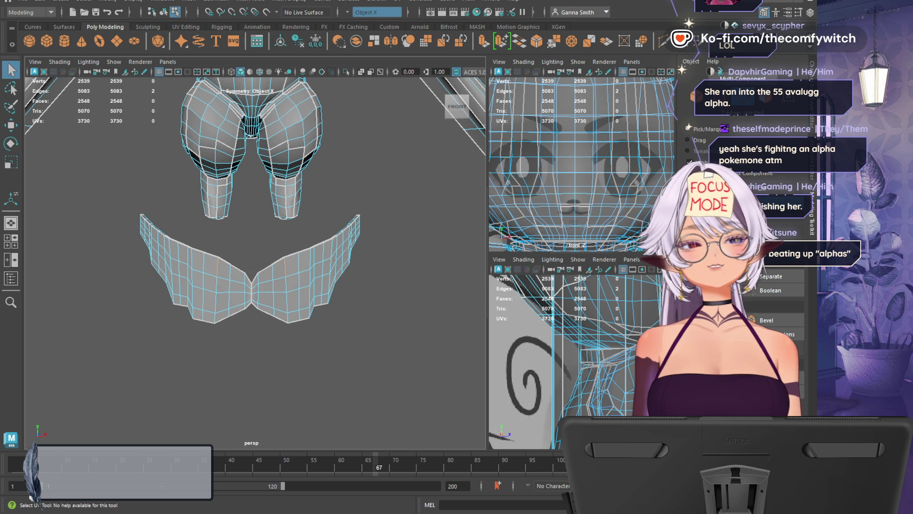
# Switch to UV selection, select all wing faces, and cycle the Move, Rotate and Scale tools
pyautogui.press('F12')
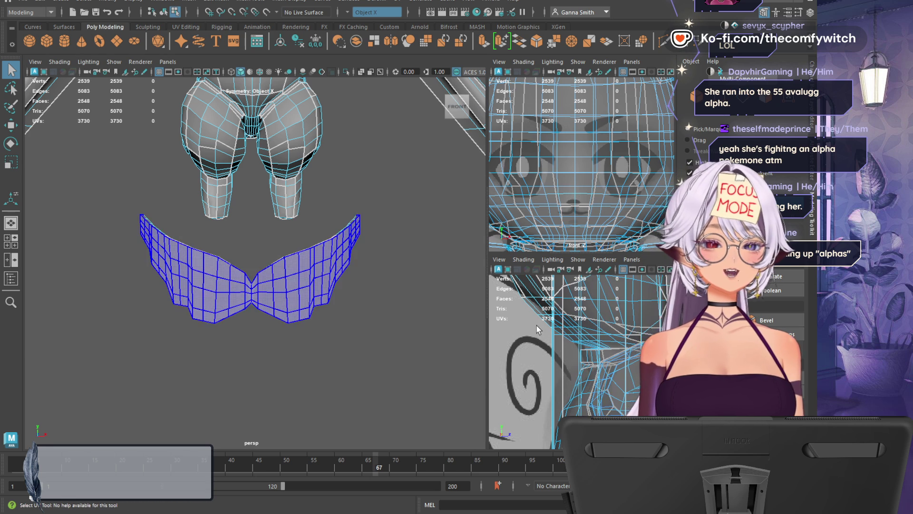
pyautogui.hotkey('ctrl', 'F11')
pyautogui.press('w')
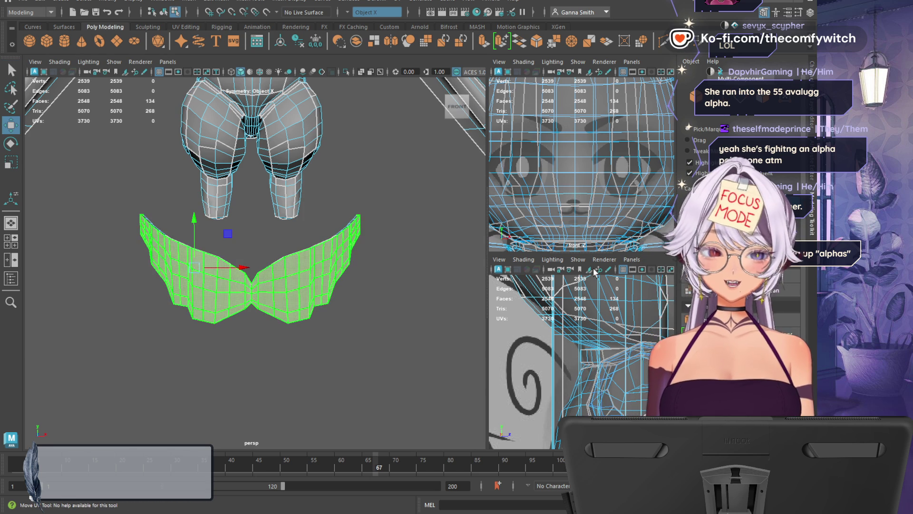
pyautogui.press('e')
pyautogui.press('r')
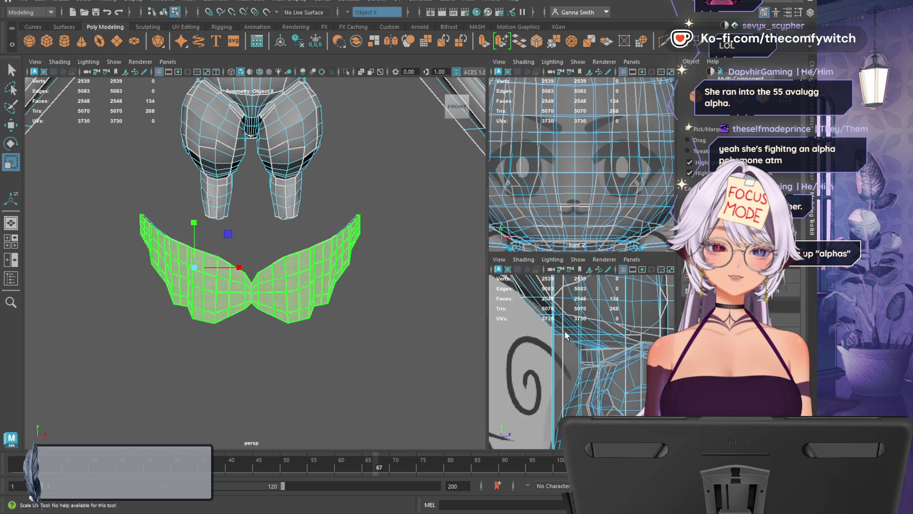
# Undo five steps back to the full wing face selection
pyautogui.hotkey('ctrl', 'z')
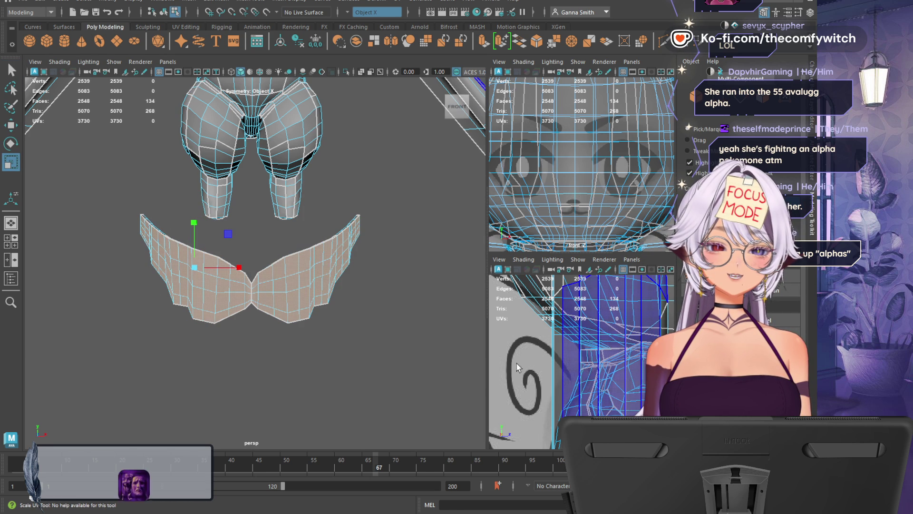
pyautogui.hotkey('ctrl', 'z')
pyautogui.hotkey('ctrl', 'z')
pyautogui.hotkey('ctrl', 'z')
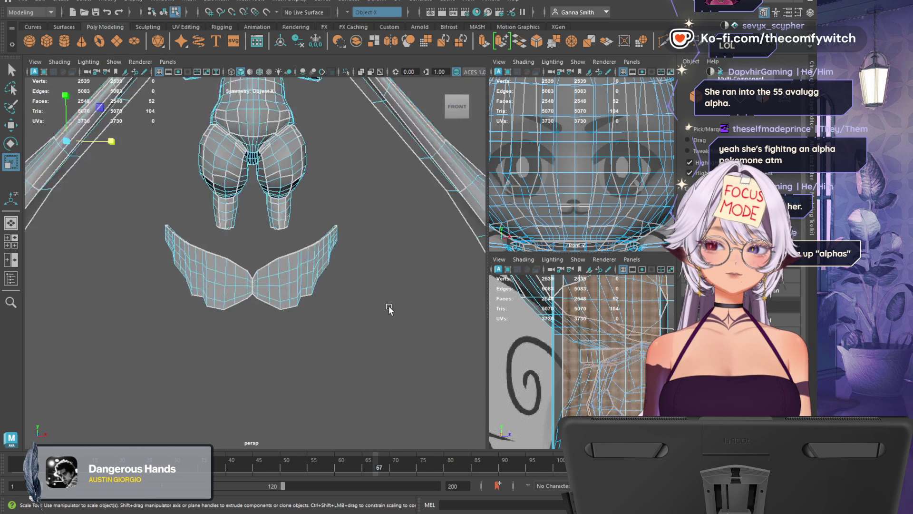
pyautogui.hotkey('ctrl', 'z')
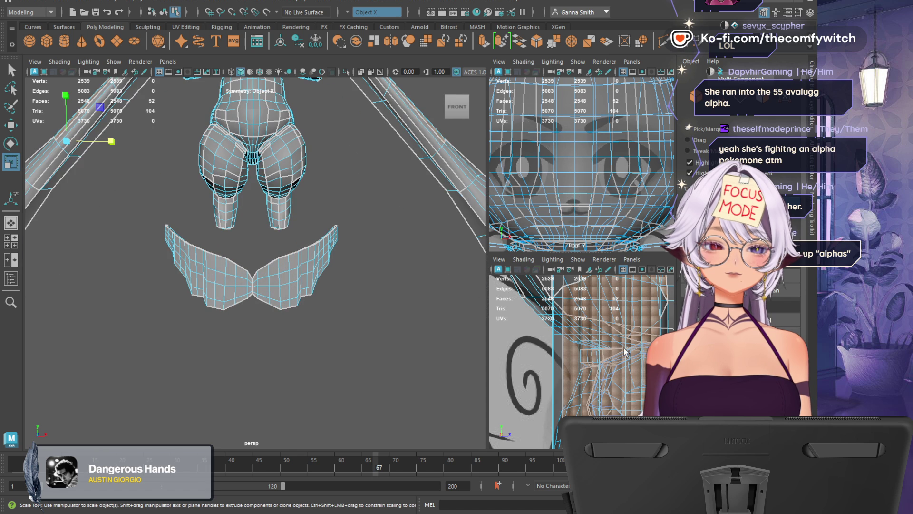
pyautogui.hotkey('ctrl', 'z')
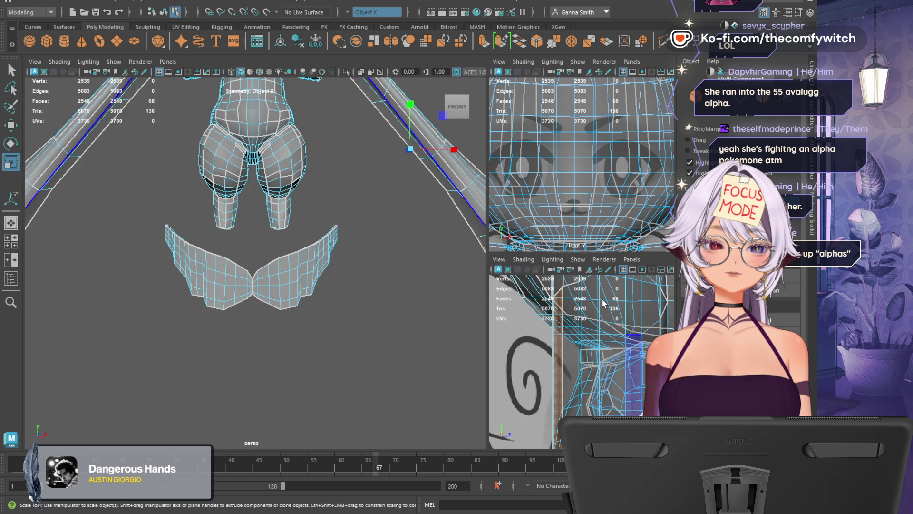
pyautogui.hotkey('ctrl', 'z')
pyautogui.hotkey('ctrl', 'z')
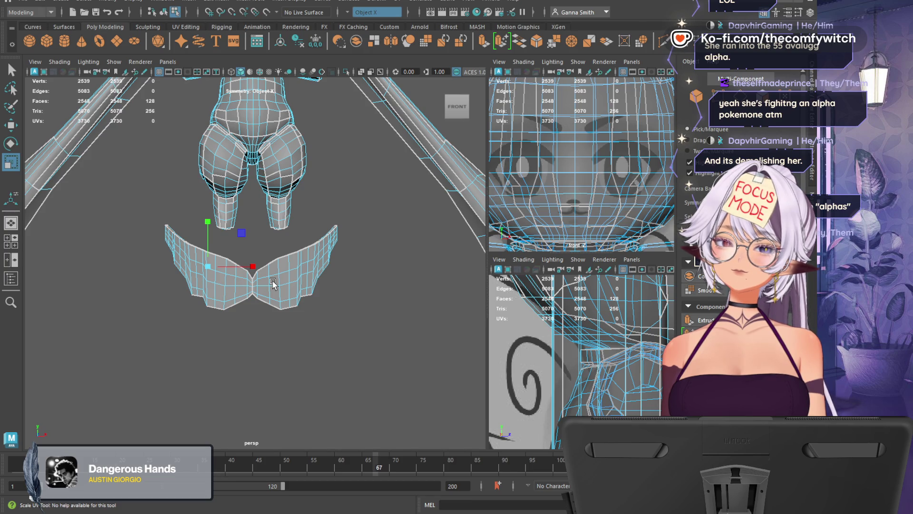
# Select the wing's bottom edge loop plus more wing faces, trying the Move and Scale tools
pyautogui.click(651, 250)
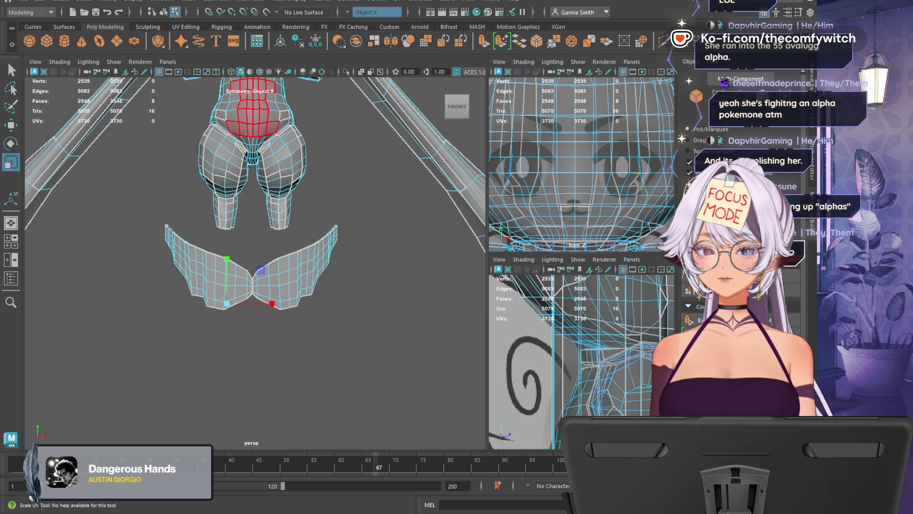
pyautogui.press('w')
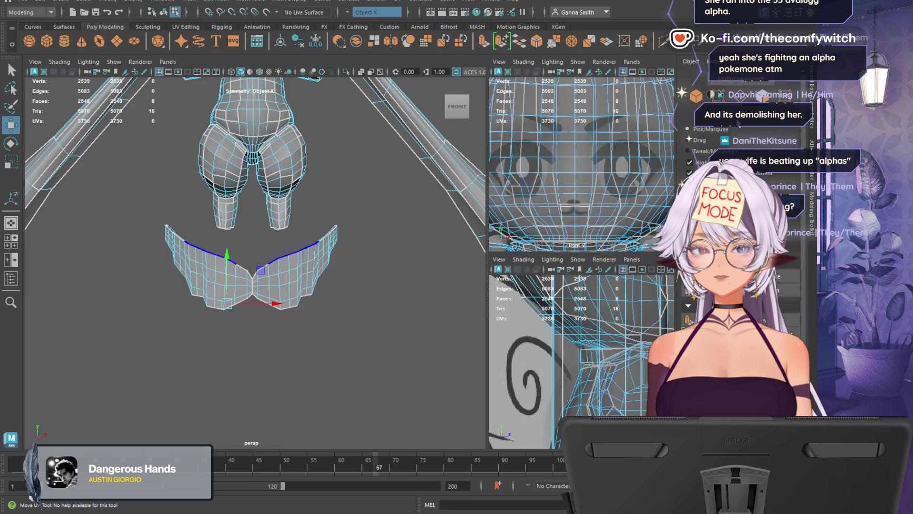
pyautogui.click(701, 128)
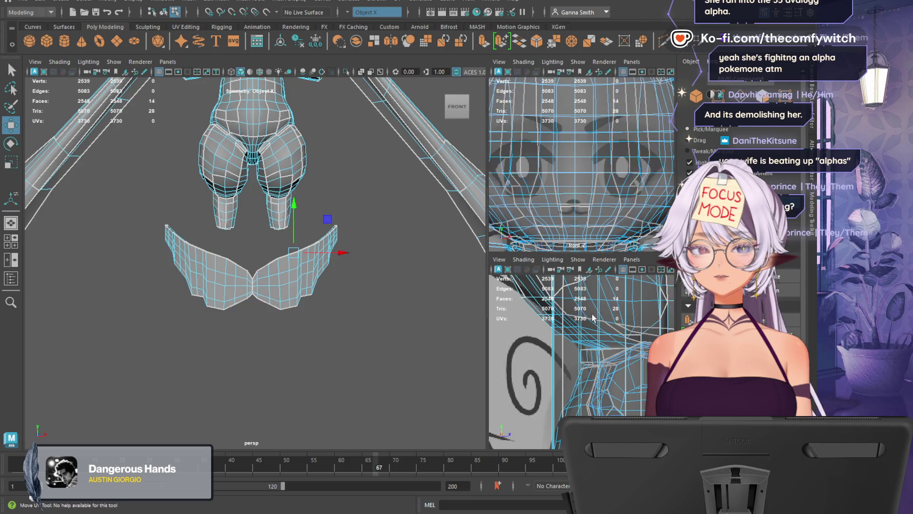
pyautogui.press('r')
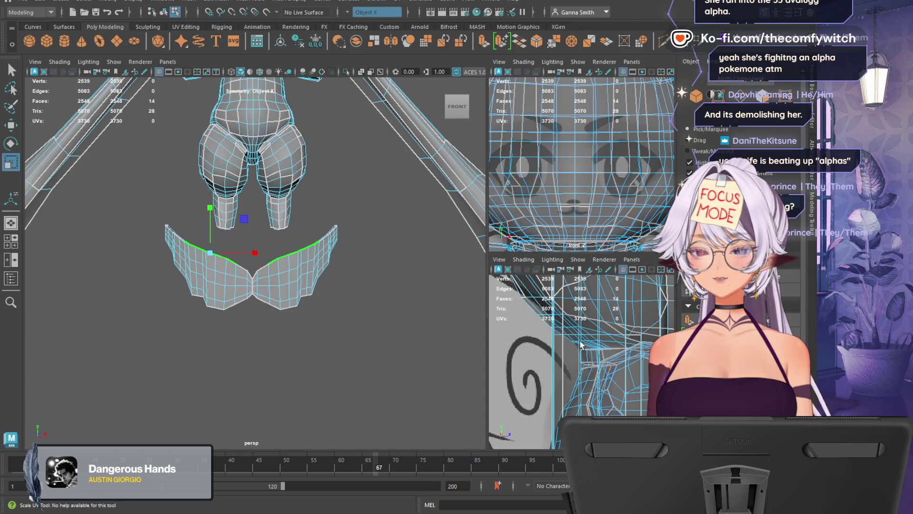
# Set the status-line Symmetry dropdown from Object X to Off
pyautogui.press('w')
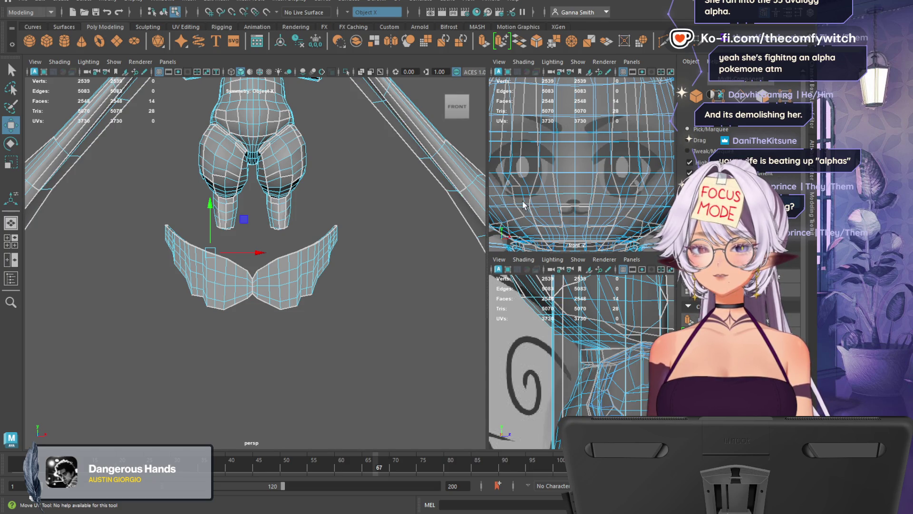
pyautogui.click(347, 14)
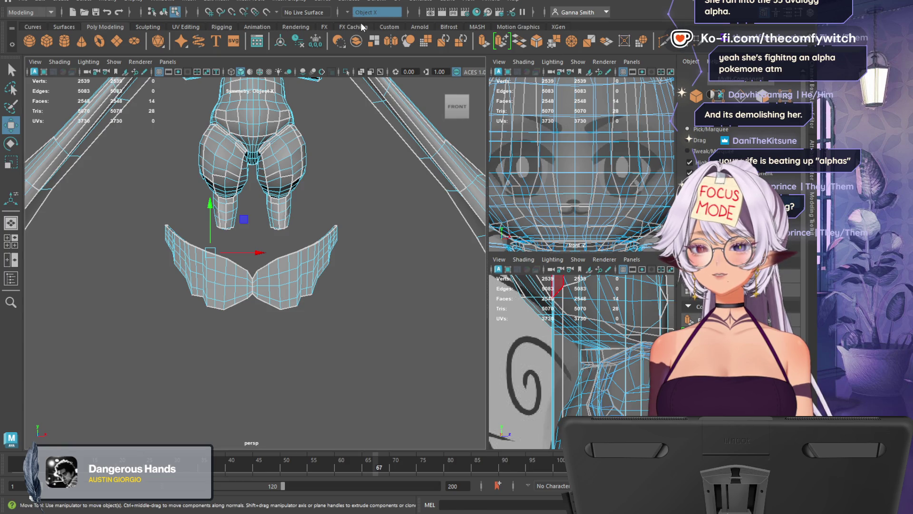
pyautogui.click(358, 21)
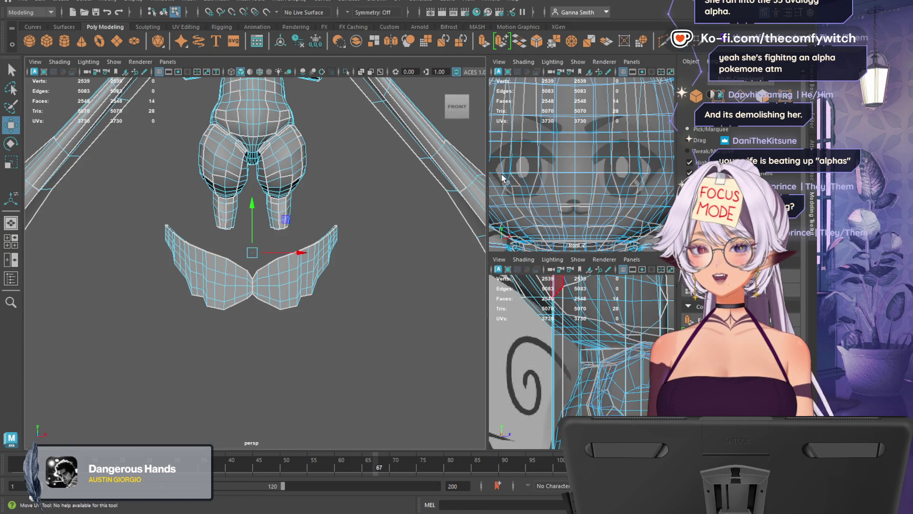
# Turn X symmetry back on and cut UVs along the selected bone-shaft edges
pyautogui.click(417, 180)
pyautogui.hotkey('ctrl', 'z')
pyautogui.hotkey('ctrl', 'z')
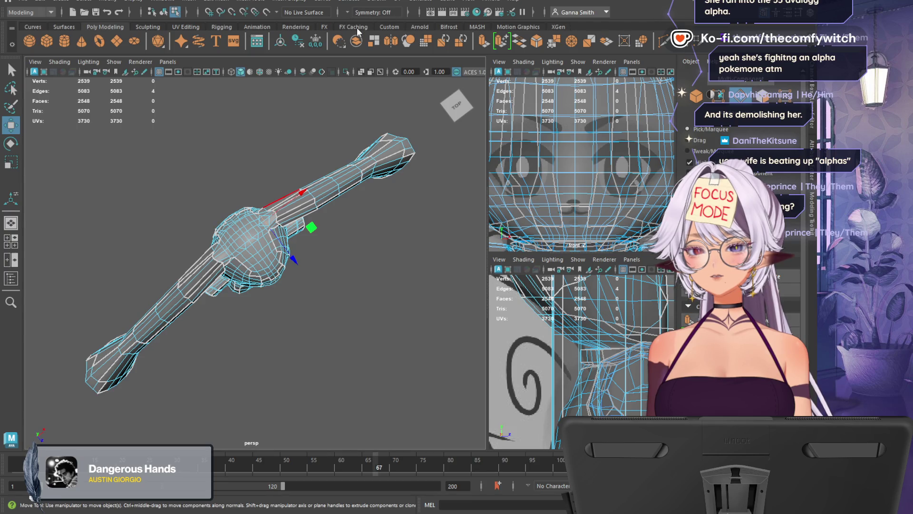
pyautogui.hotkey('alt', 's')
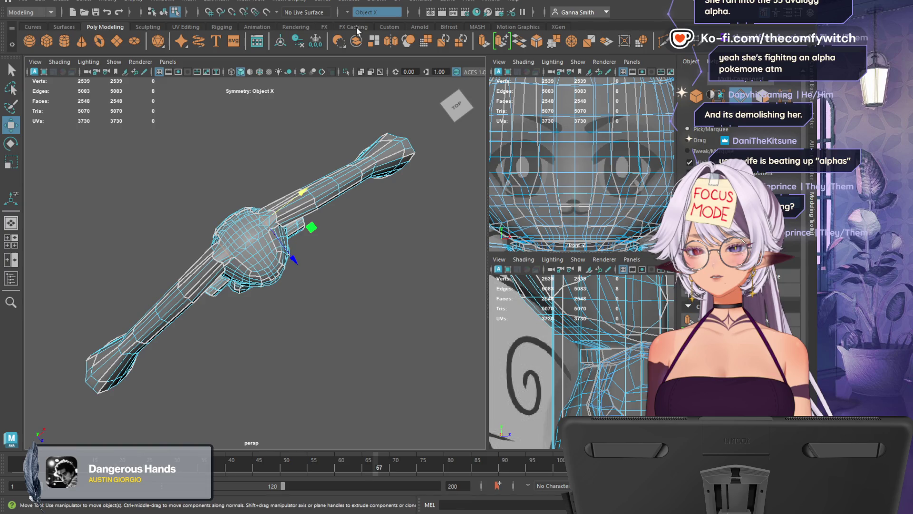
pyautogui.click(798, 273)
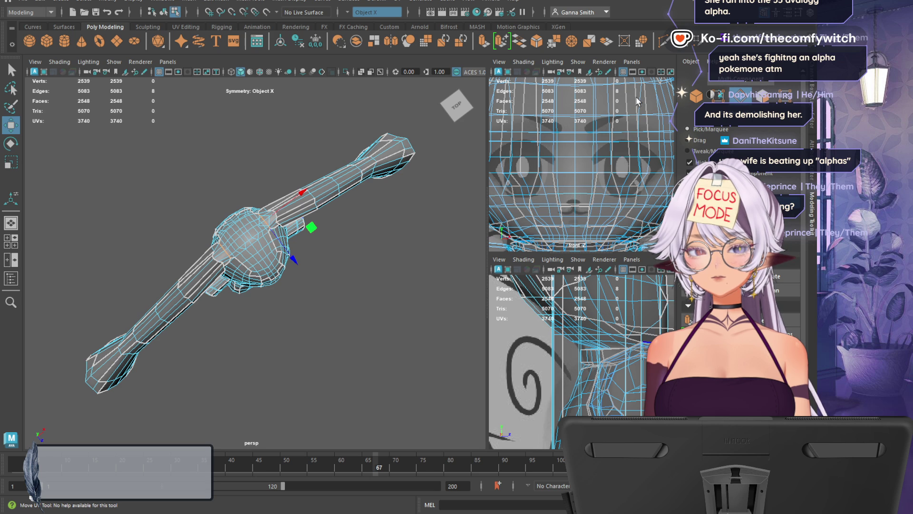
# Undo the last sew and select an edge loop plus extra edges around the upper bone shaft
pyautogui.click(221, 279)
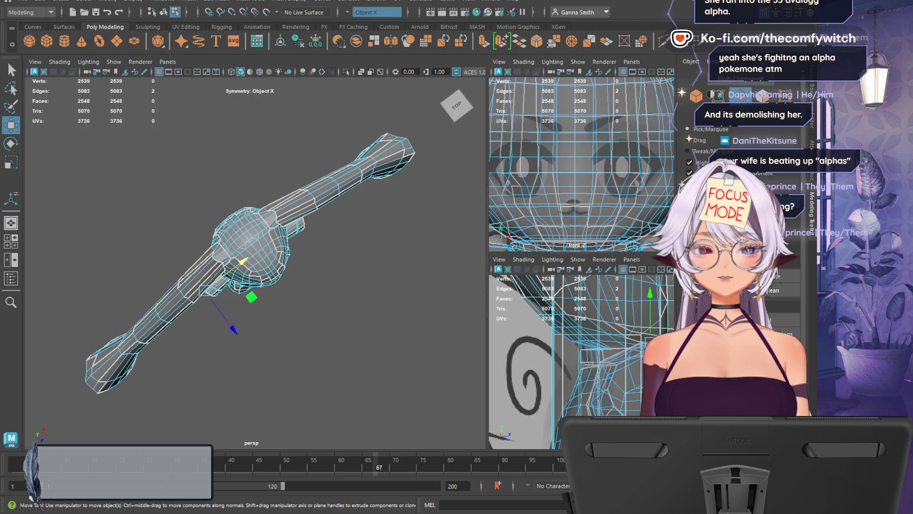
pyautogui.hotkey('ctrl', 'z')
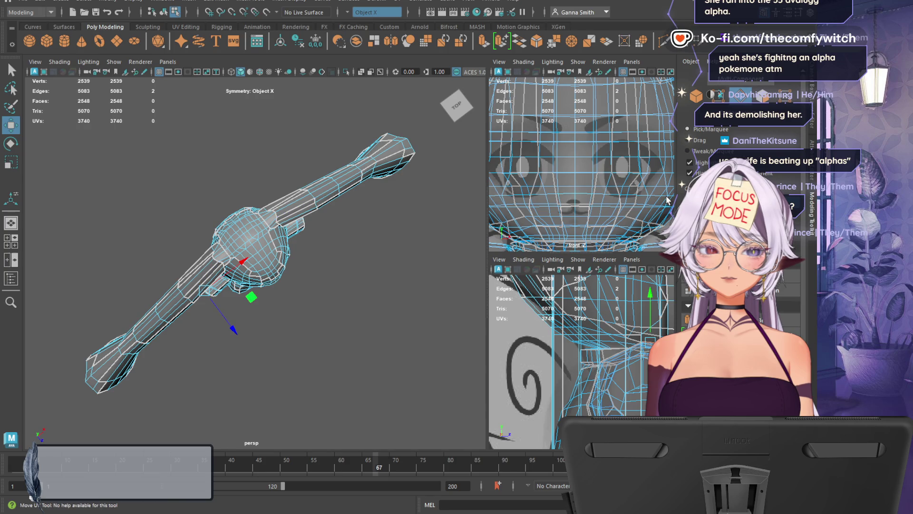
pyautogui.doubleClick(312, 202)
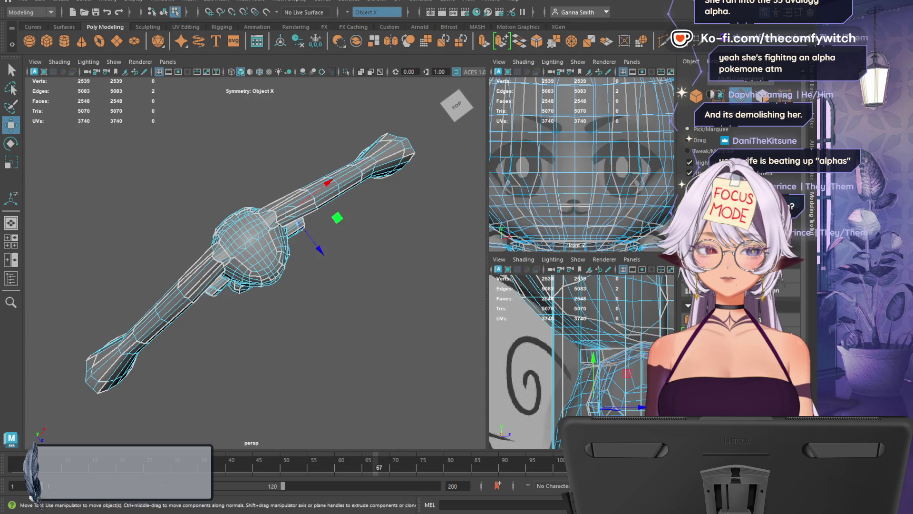
pyautogui.keyDown('shift'); pyautogui.click(657, 205); pyautogui.keyUp('shift')
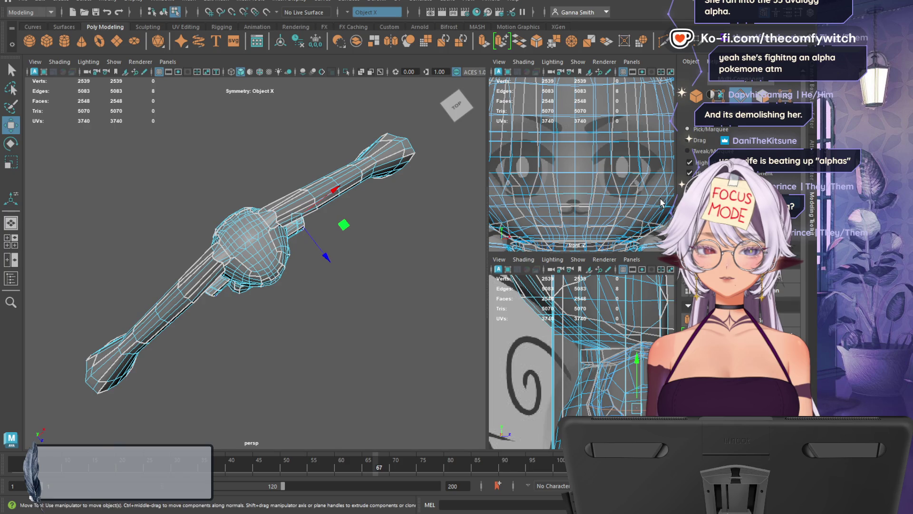
pyautogui.keyDown('shift'); pyautogui.click(629, 348); pyautogui.keyUp('shift')
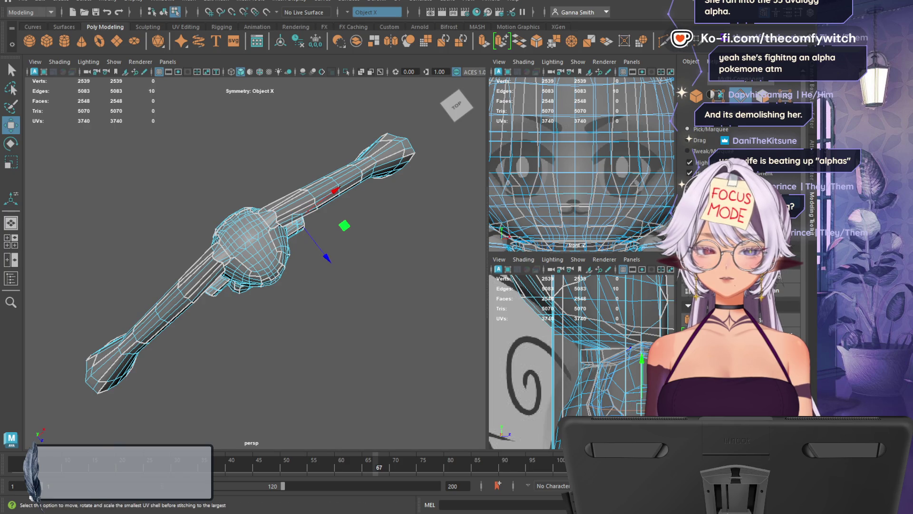
pyautogui.moveTo(403, 307)
pyautogui.keyDown('alt'); pyautogui.mouseDown()
pyautogui.moveTo(377, 316)
pyautogui.moveTo(316, 247)
pyautogui.mouseUp(); pyautogui.keyUp('alt')
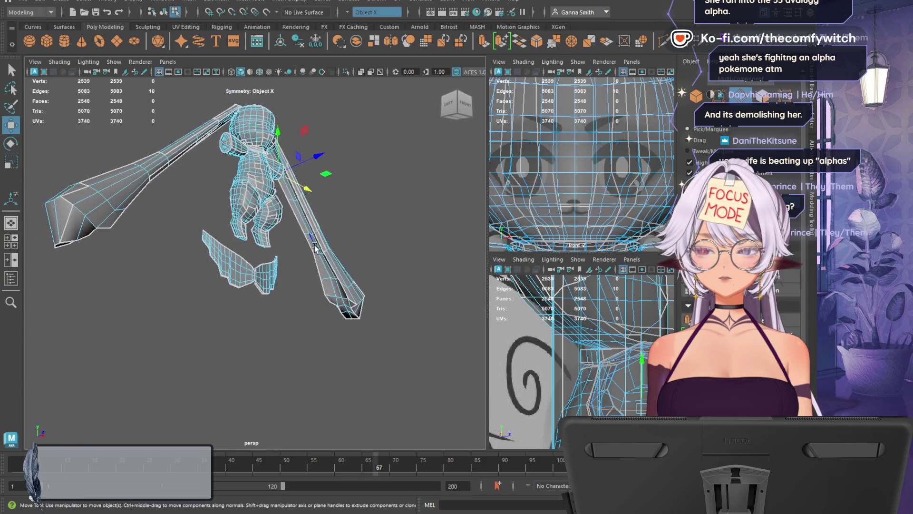
# Cut UVs along the selected arm edges, raising the count to 3,752, then select edges on the arm
pyautogui.scroll(3, 316, 247)
pyautogui.keyDown('alt'); pyautogui.moveTo(317, 247); pyautogui.dragTo(333, 389, button='middle'); pyautogui.keyUp('alt')
pyautogui.moveTo(334, 389)
pyautogui.keyDown('alt'); pyautogui.mouseDown()
pyautogui.moveTo(330, 430)
pyautogui.moveTo(339, 401)
pyautogui.moveTo(335, 414)
pyautogui.mouseUp(); pyautogui.keyUp('alt')
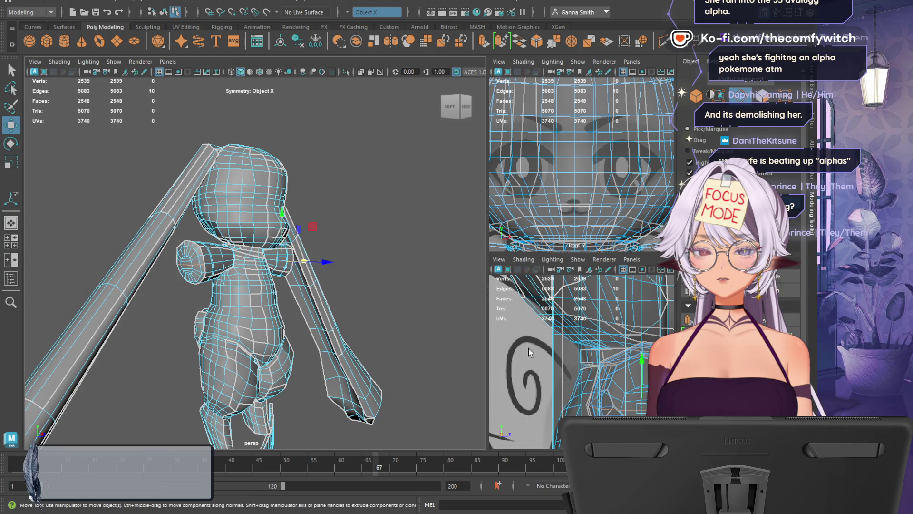
pyautogui.click(809, 275)
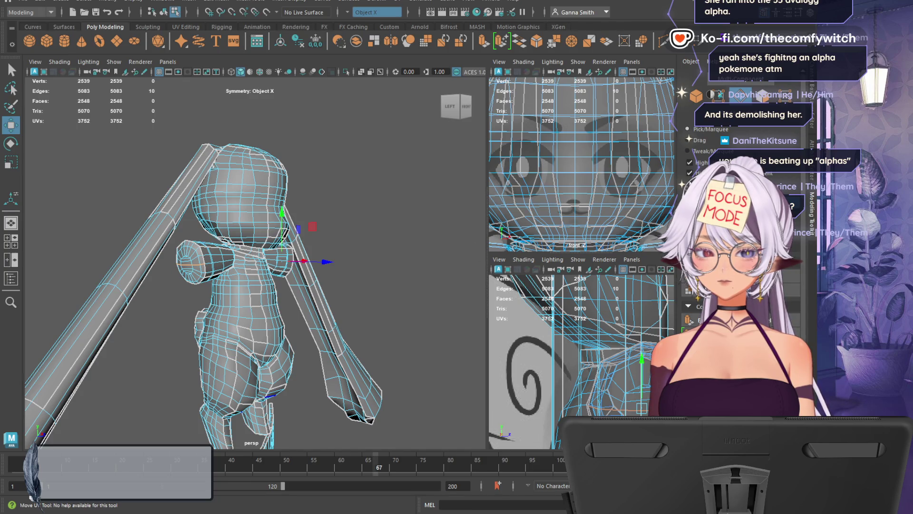
pyautogui.scroll(5, 135, 270)
pyautogui.click(120, 265)
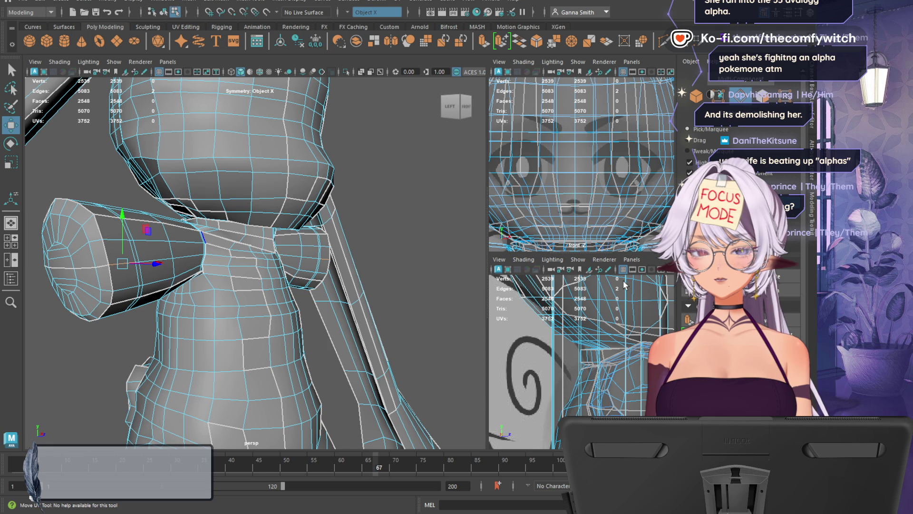
# Undo, then select three edges along the arm cylinder and cut UVs along them
pyautogui.hotkey('ctrl', 'z')
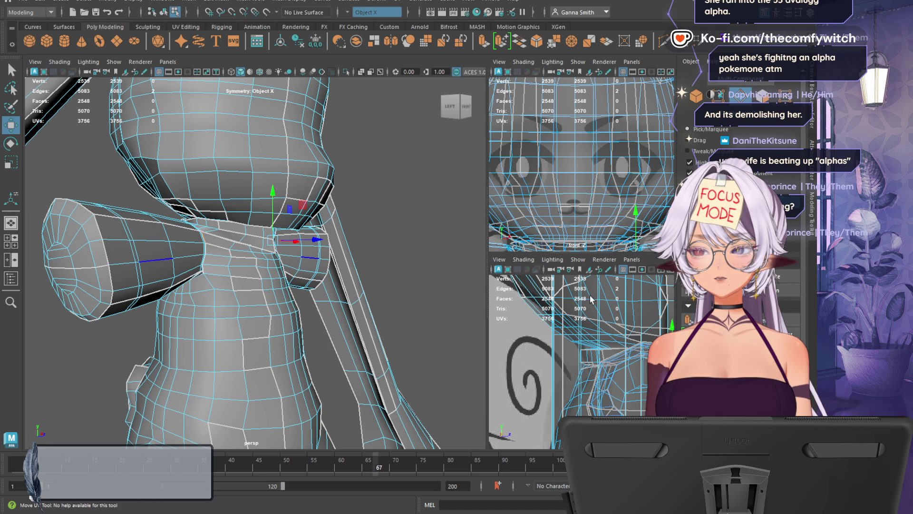
pyautogui.press('w')
pyautogui.keyDown('shift'); pyautogui.click(589, 243); pyautogui.keyUp('shift')
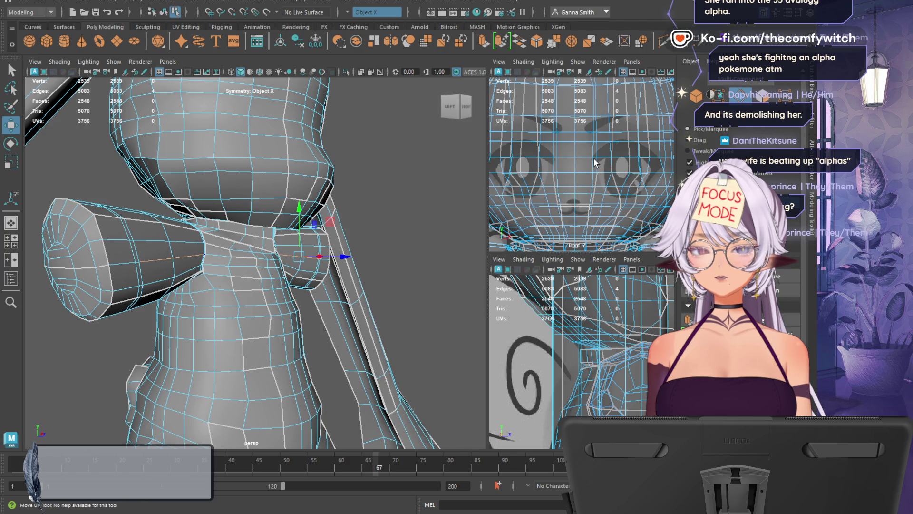
pyautogui.keyDown('shift'); pyautogui.click(607, 205); pyautogui.keyUp('shift')
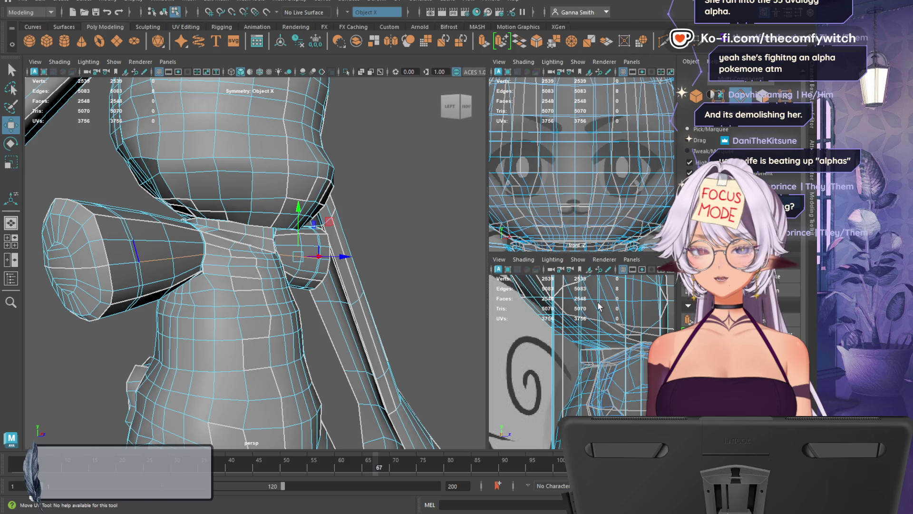
pyautogui.keyDown('shift'); pyautogui.click(623, 366); pyautogui.keyUp('shift')
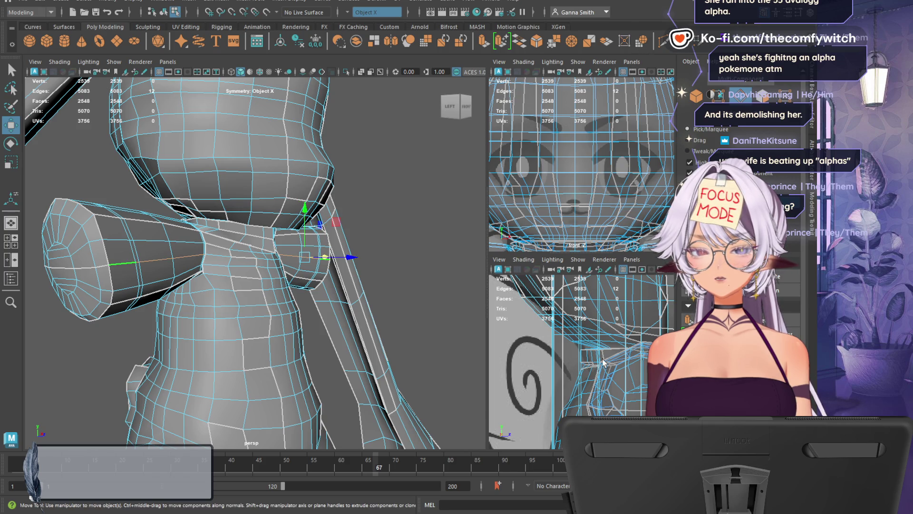
pyautogui.click(808, 275)
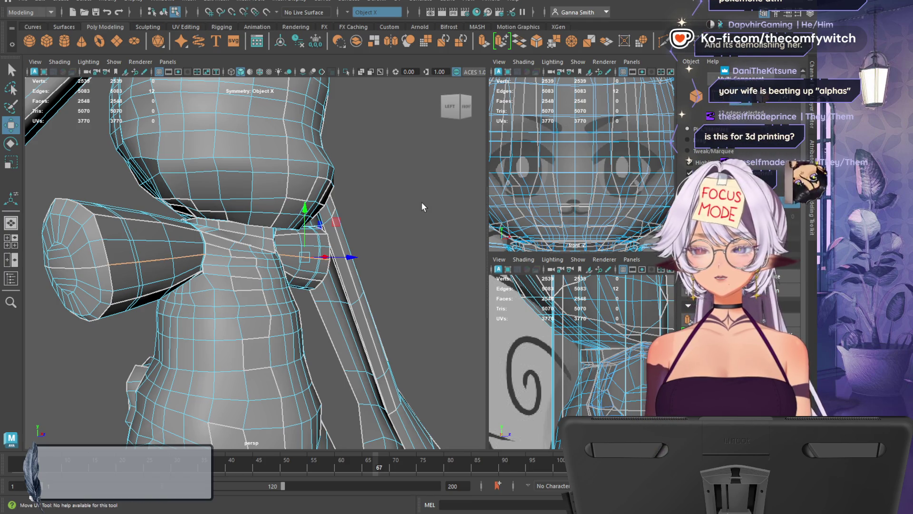
# Pick a new edge for the next seam and view the arm from behind
pyautogui.click(546, 169)
pyautogui.press('w')
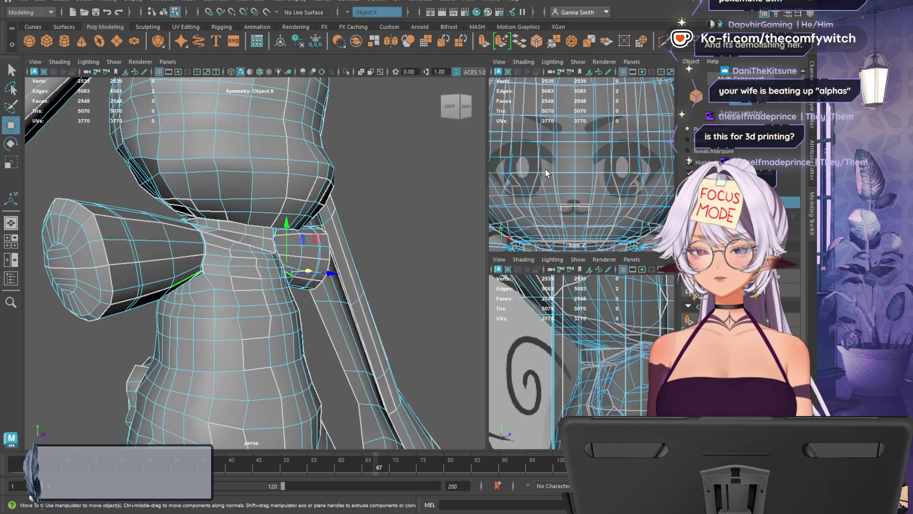
pyautogui.moveTo(267, 332)
pyautogui.keyDown('alt'); pyautogui.mouseDown()
pyautogui.moveTo(252, 326)
pyautogui.moveTo(314, 326)
pyautogui.moveTo(288, 313)
pyautogui.mouseUp(); pyautogui.keyUp('alt')
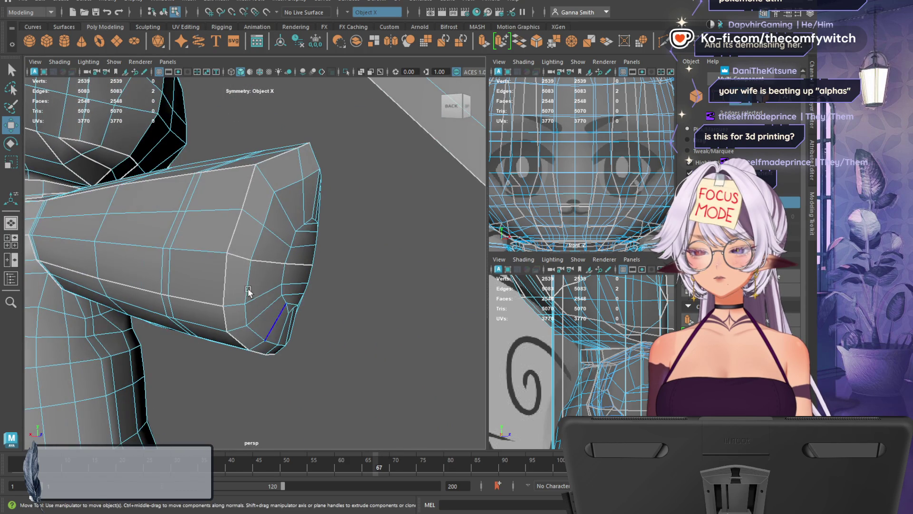
# Select an edge run along the arm's underside and cut its UVs
pyautogui.click(209, 253)
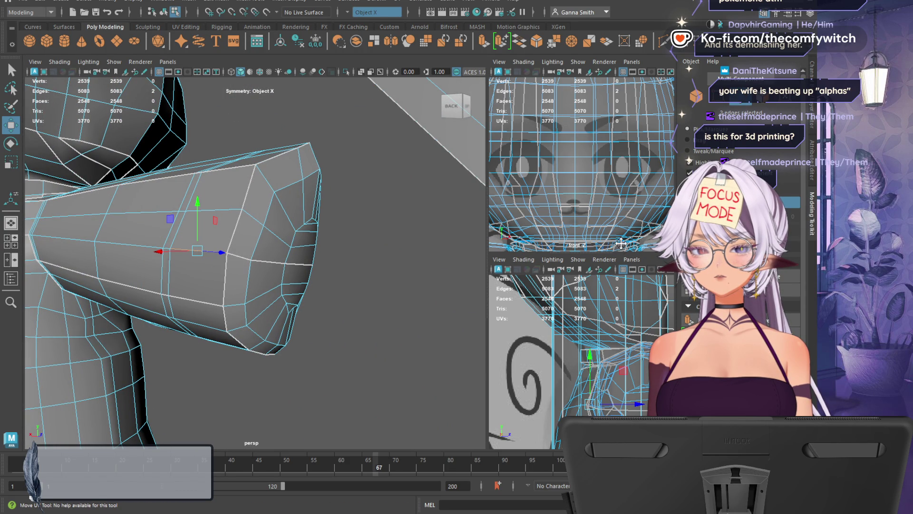
pyautogui.doubleClick(571, 314)
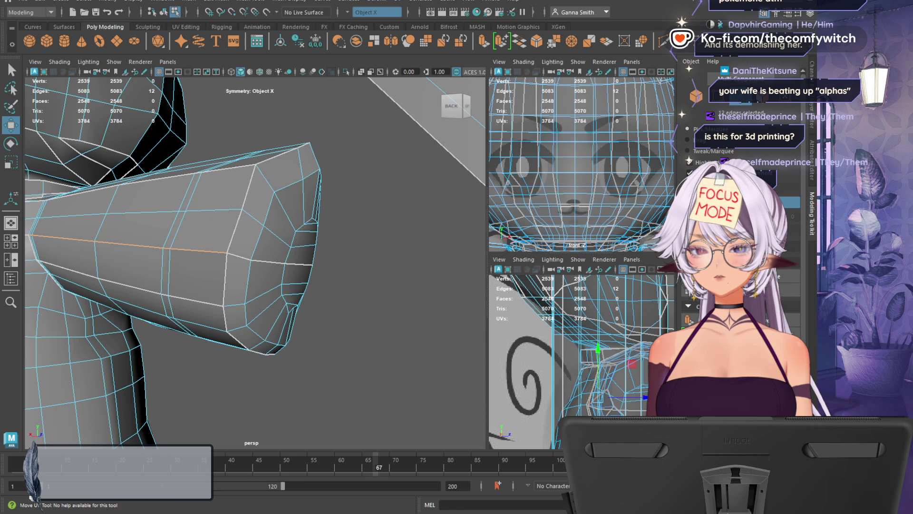
pyautogui.doubleClick(642, 342)
pyautogui.click(800, 275)
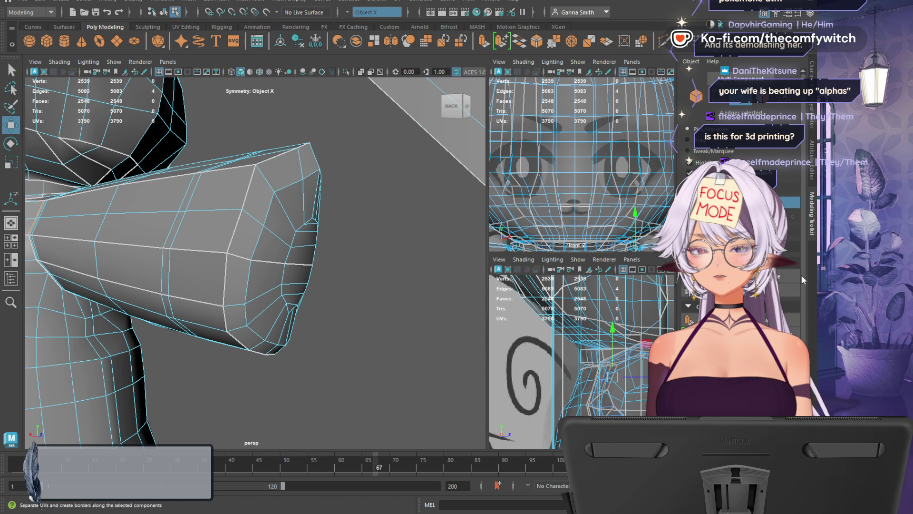
# Narrow the selection to a single edge of the new arm seam
pyautogui.click(637, 337)
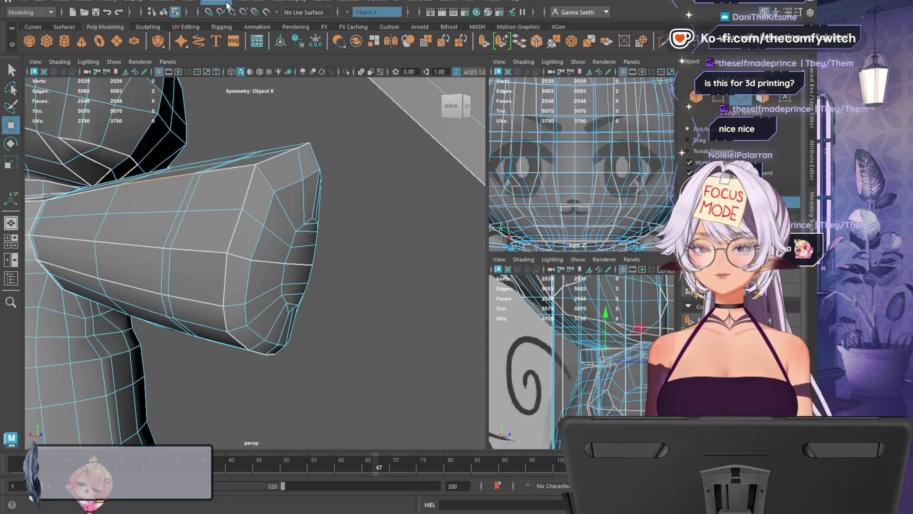
pyautogui.press('w')
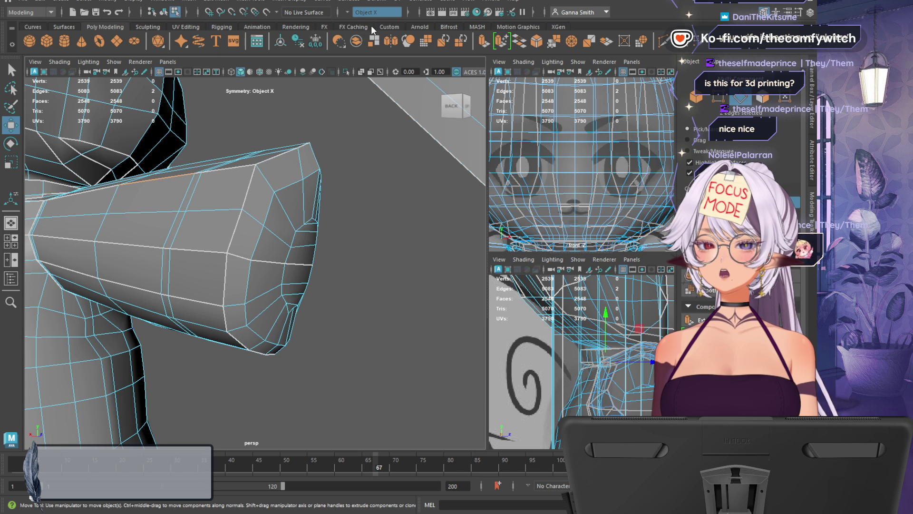
pyautogui.click(623, 339)
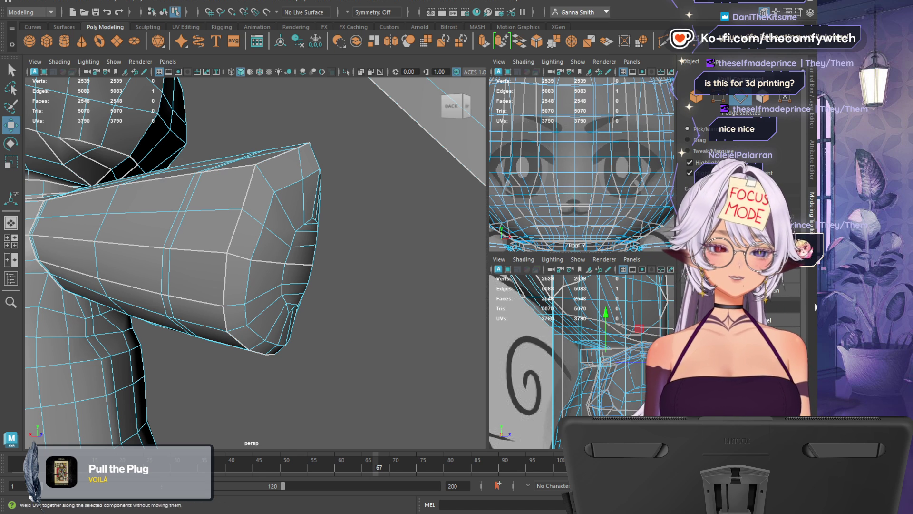
# Undo the last UV change and try the Sew UV tool before returning to selection
pyautogui.hotkey('ctrl', 'z')
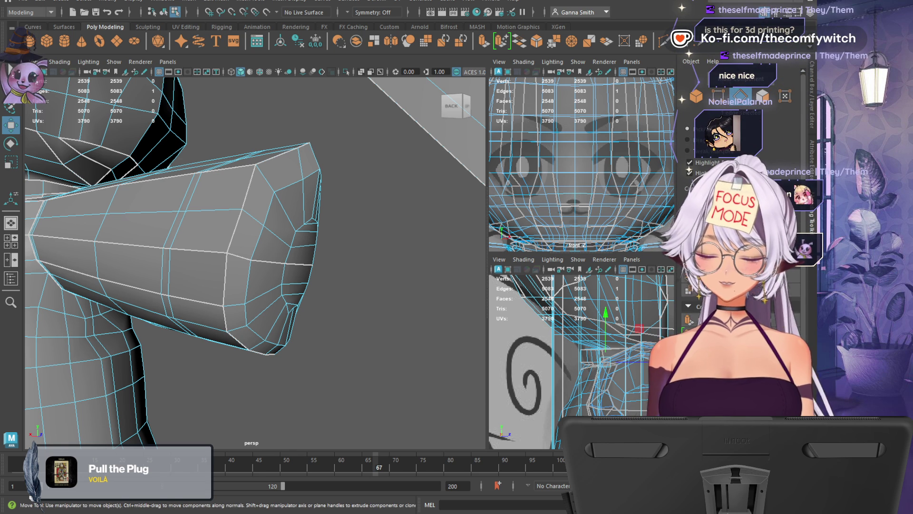
pyautogui.hotkey('shift', 'z')
pyautogui.hotkey('ctrl', 'z')
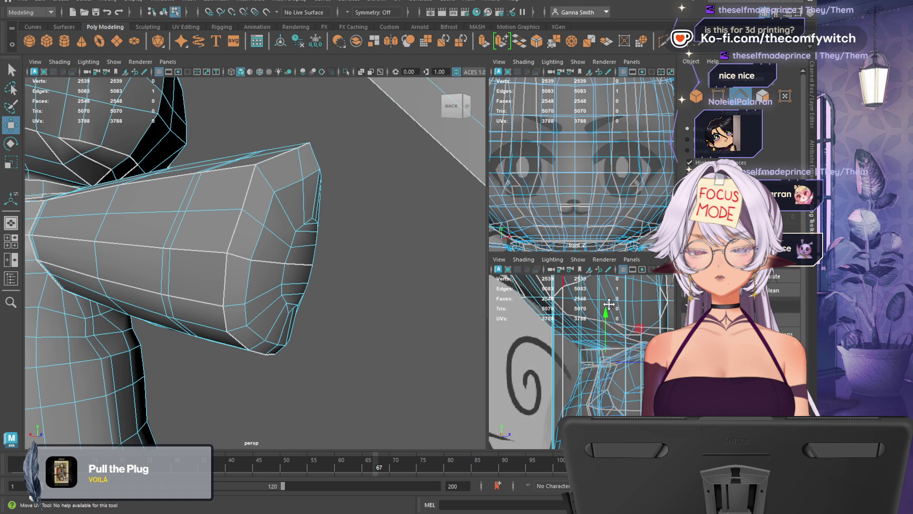
pyautogui.press('y')
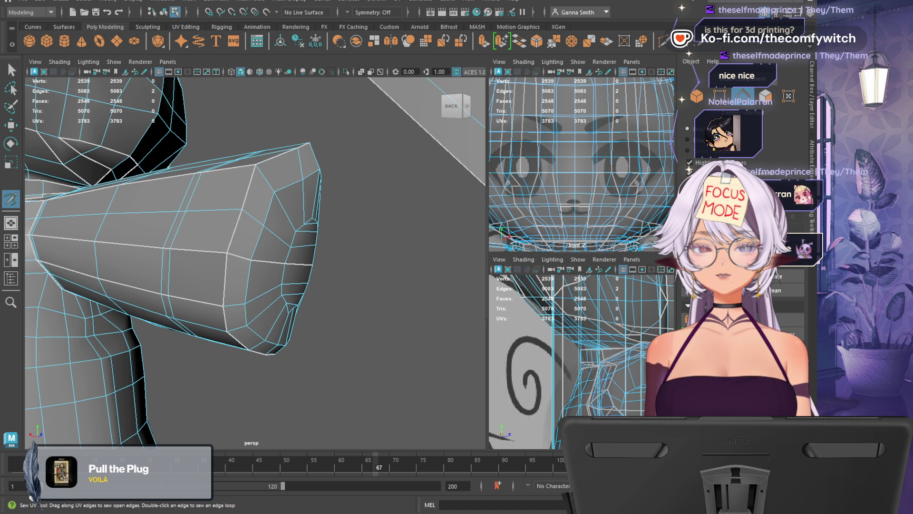
pyautogui.press('q')
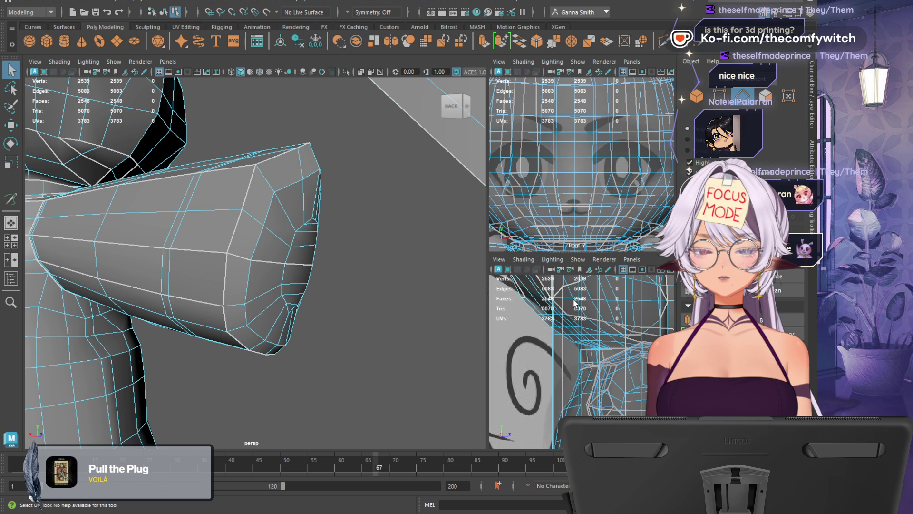
# Cut the selected arm edges, stitch two seam edges back together, and enable Object X symmetry
pyautogui.click(807, 271)
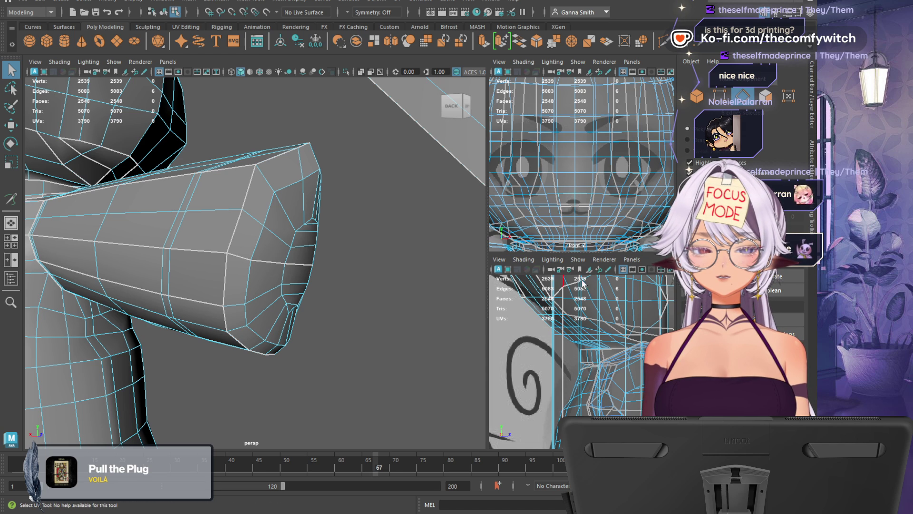
pyautogui.click(564, 283)
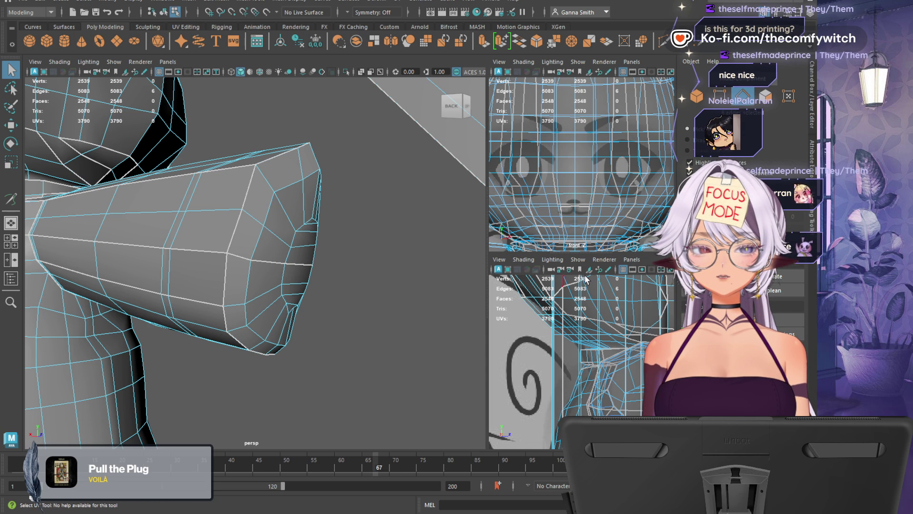
pyautogui.click(811, 315)
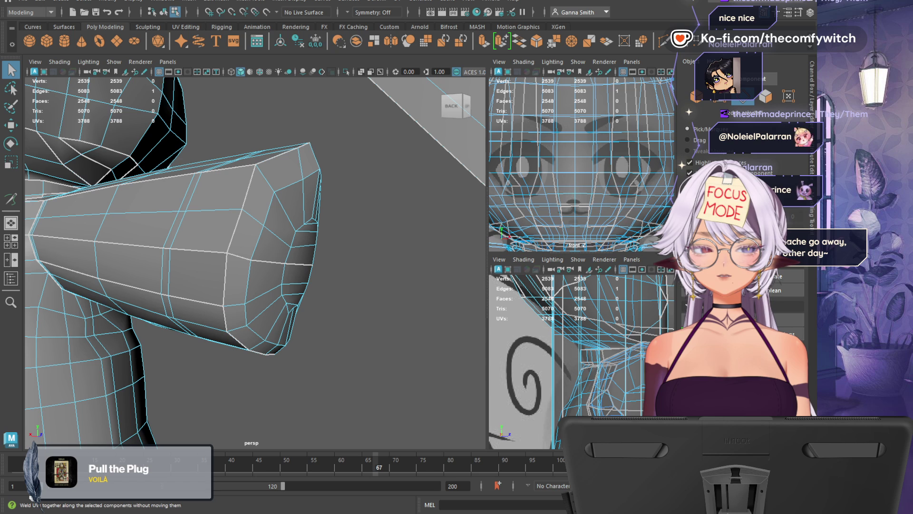
pyautogui.click(811, 315)
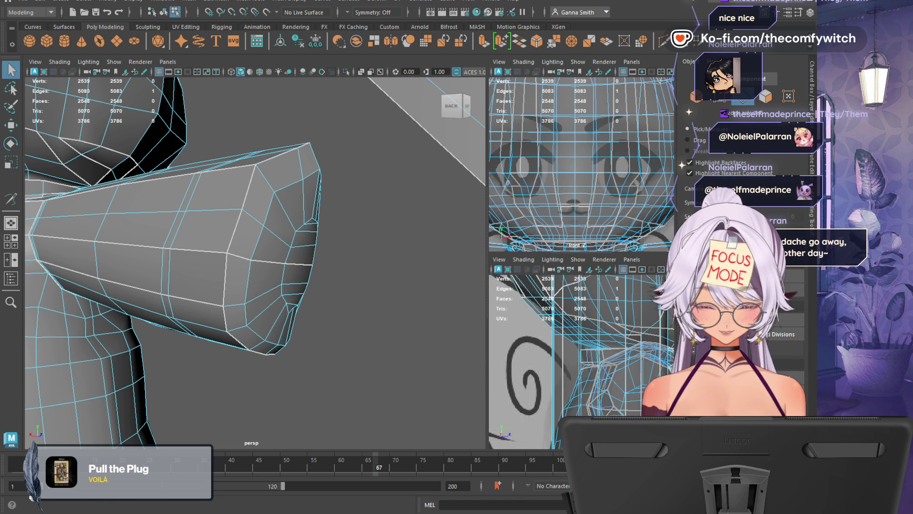
pyautogui.hotkey('ctrl', 'shift', 'x')
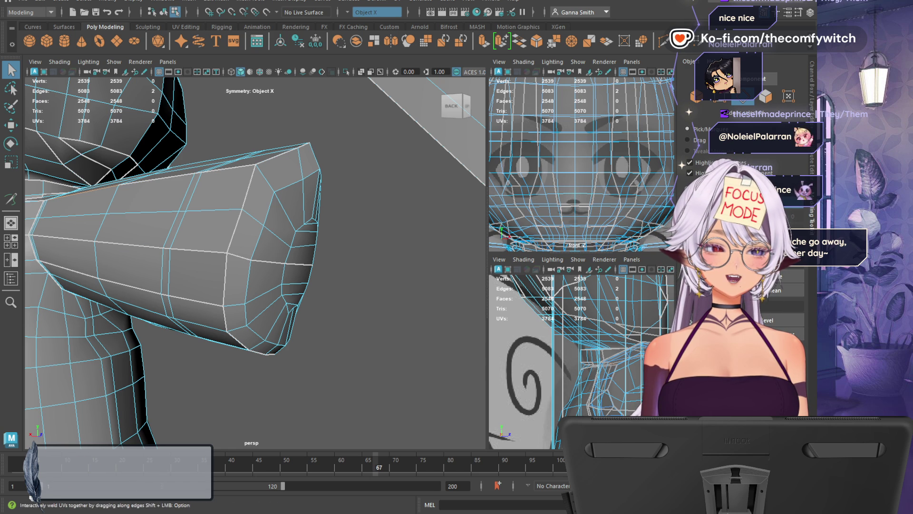
# Sew three more arm seam edges back together, dropping the UV count to 3,767
pyautogui.click(10, 199)
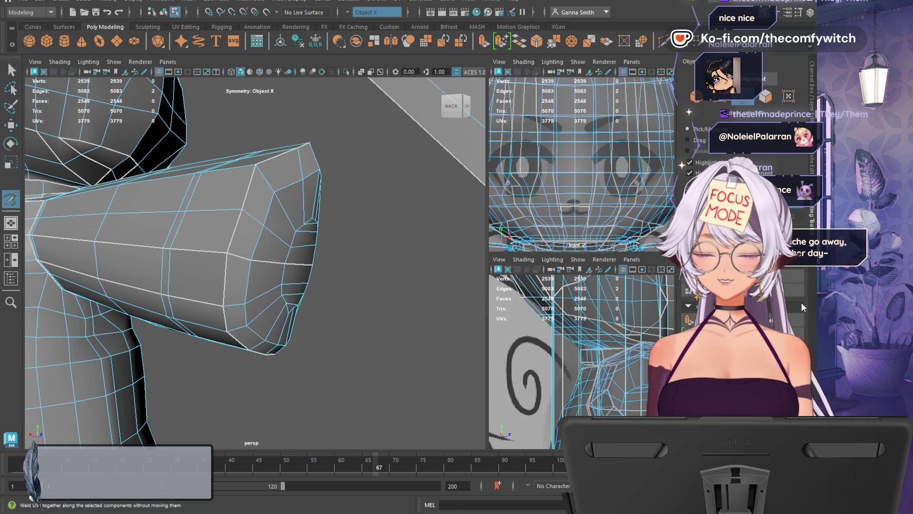
pyautogui.press('q')
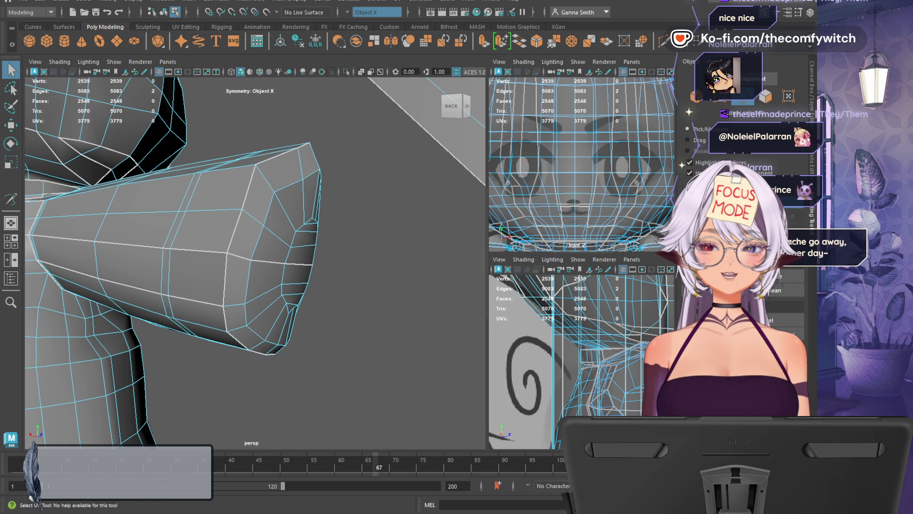
pyautogui.click(811, 316)
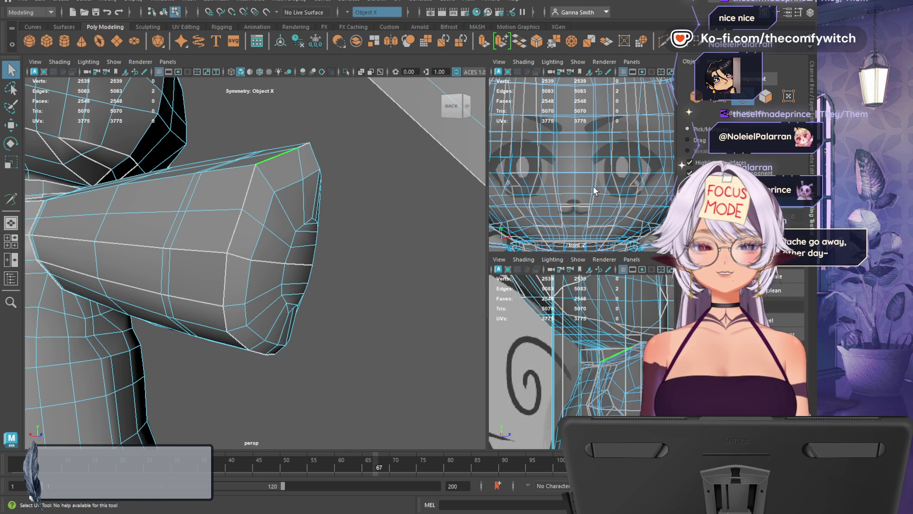
pyautogui.click(812, 312)
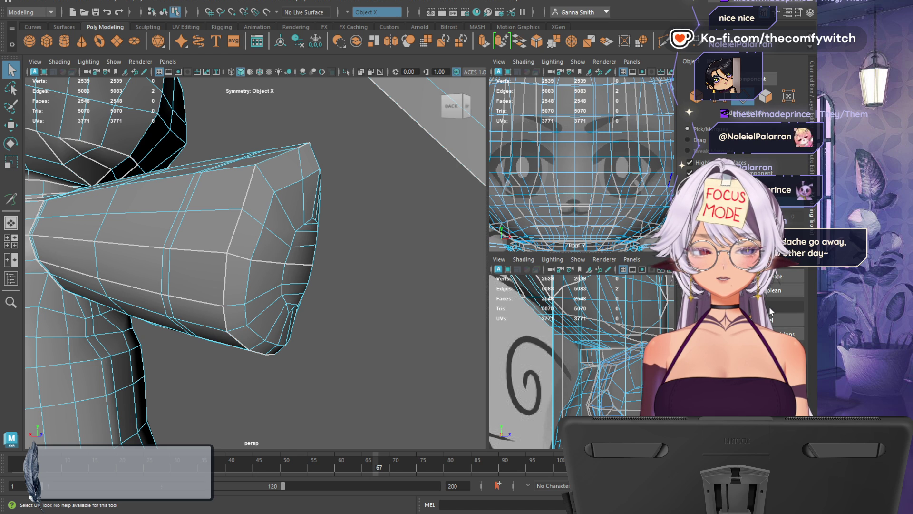
pyautogui.click(769, 328)
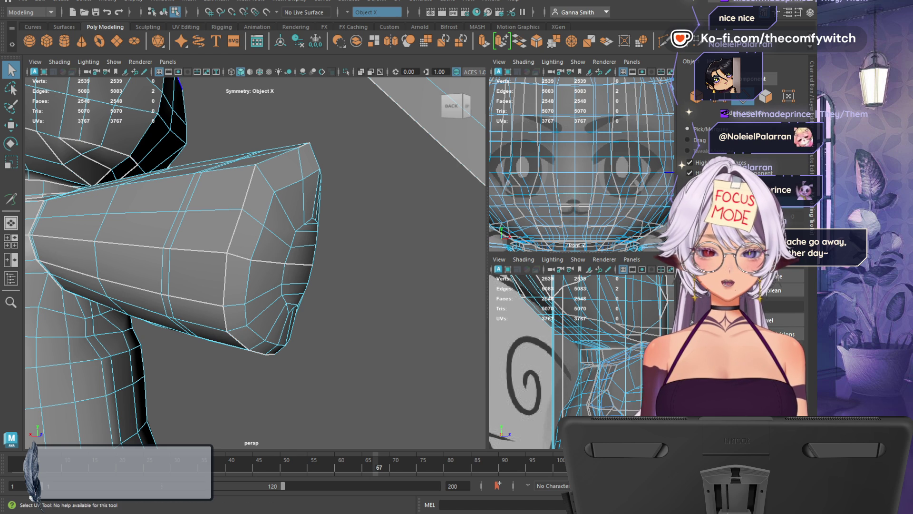